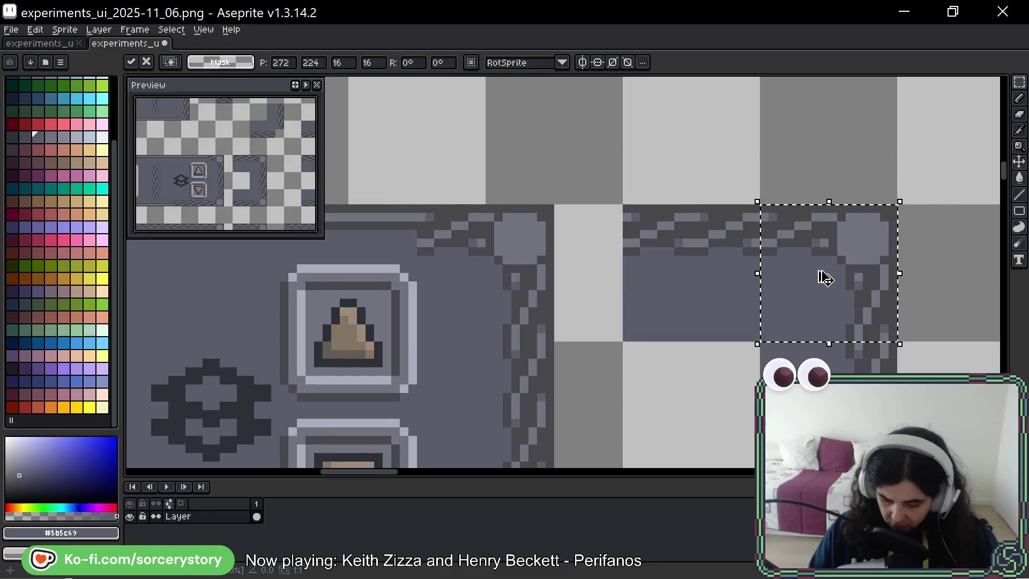
Commit the moved border piece and marquee a 16×6 chain section of the top border
key(ctrl+d)
scroll(817, 271, down, 1)
mouse_move(826, 284)
mouse_down()
mouse_move(717, 161)
mouse_move(745, 243)
mouse_up()
drag(661, 197, 650, 237)
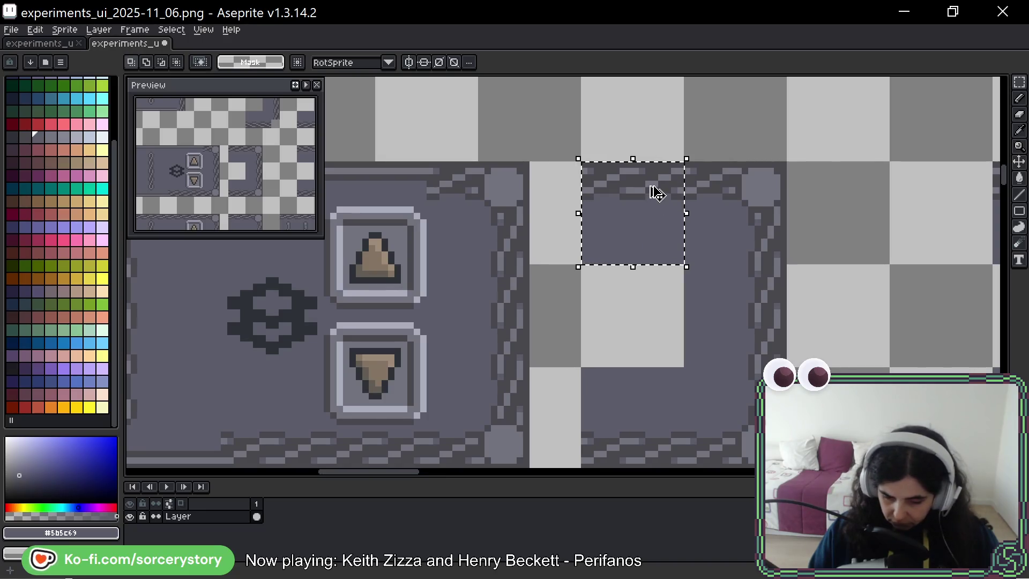
key(ctrl+d)
mouse_move(584, 163)
mouse_down()
mouse_move(683, 192)
mouse_move(483, 176)
mouse_move(379, 182)
mouse_move(425, 179)
mouse_move(425, 193)
mouse_move(658, 193)
mouse_move(520, 198)
mouse_move(519, 189)
mouse_move(396, 201)
mouse_move(402, 189)
mouse_move(566, 156)
mouse_move(623, 161)
mouse_move(526, 161)
mouse_move(559, 165)
mouse_up()
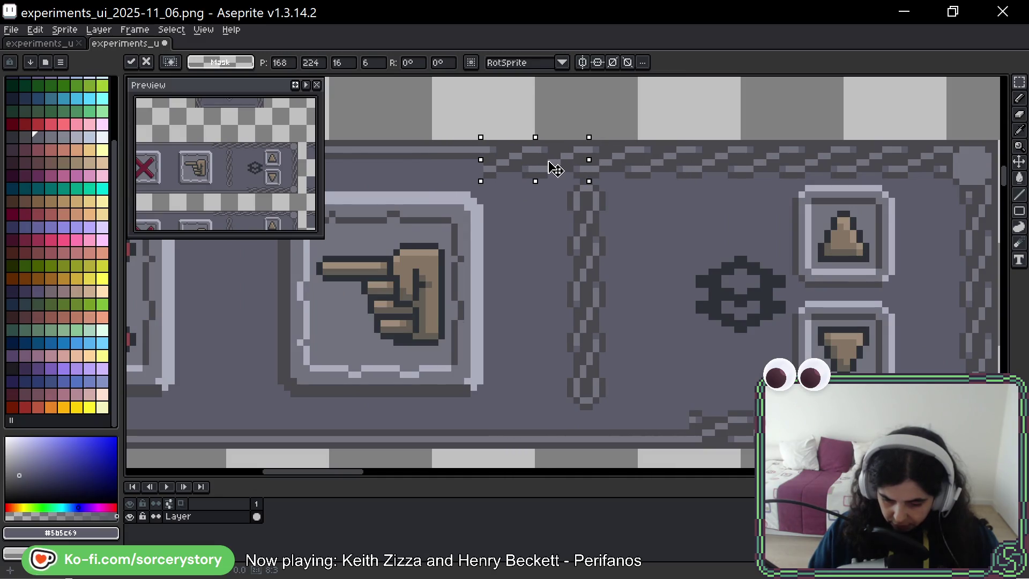
Commit the placed top-border piece and clear the selection
key(Return)
key(ctrl+d)
scroll(602, 343, down, 3)
scroll(620, 278, up, 2)
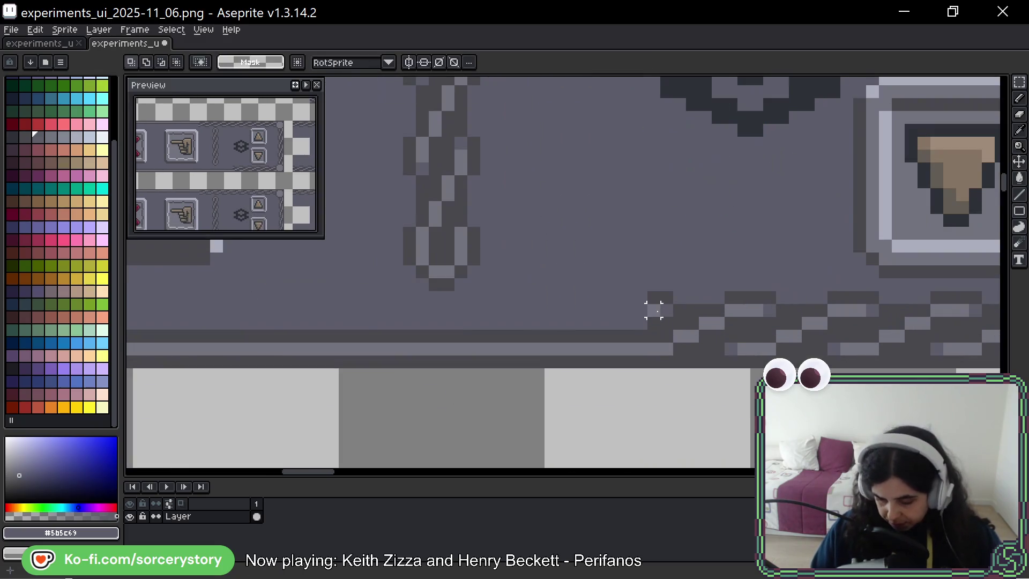
Copy the end of the lower chain border about 400 px leftward and drop it
mouse_move(654, 297)
mouse_down()
mouse_move(864, 349)
mouse_move(862, 359)
mouse_up()
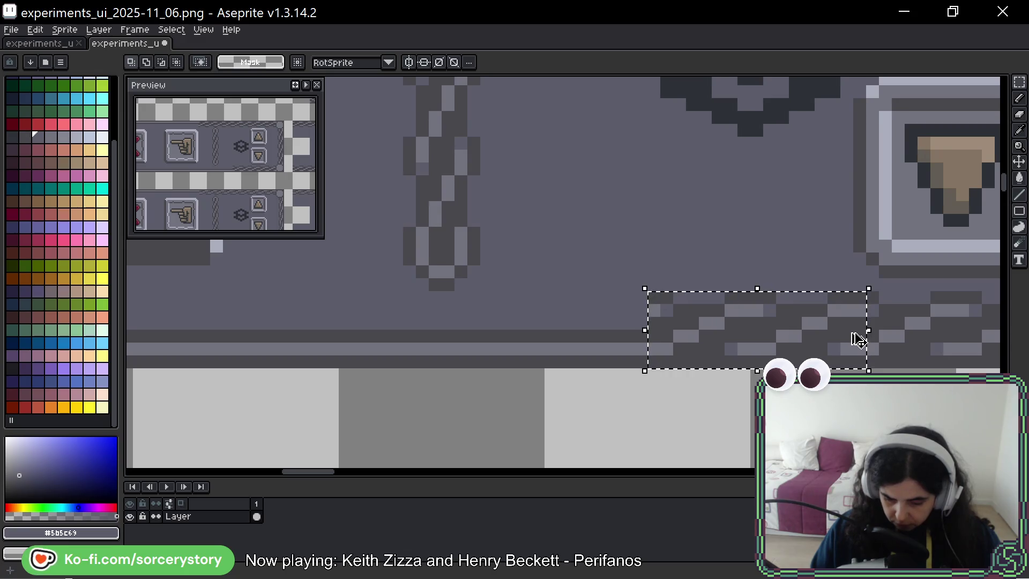
click(847, 310)
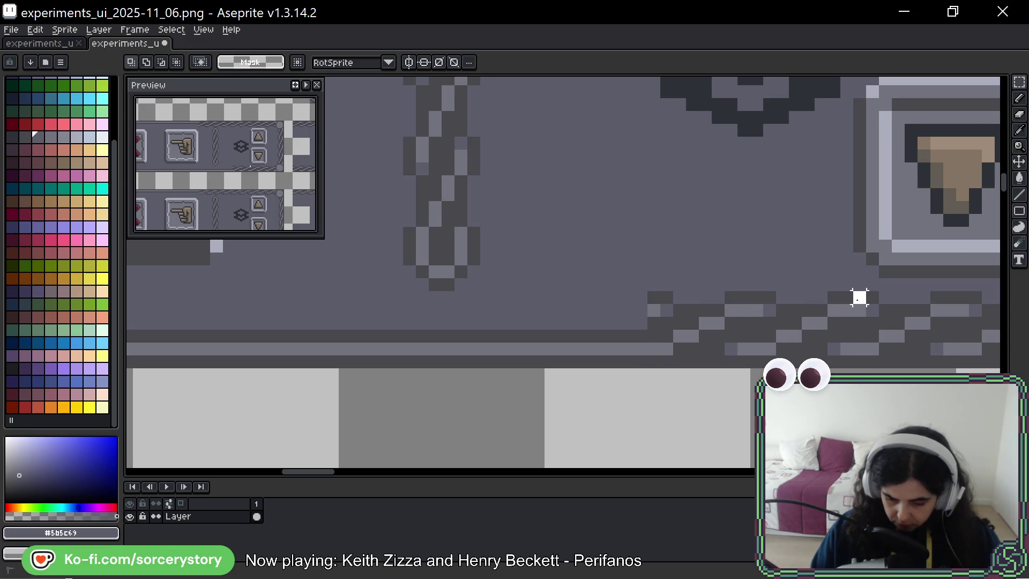
mouse_move(859, 297)
mouse_down()
mouse_move(712, 348)
mouse_move(859, 310)
mouse_move(714, 352)
mouse_move(650, 355)
mouse_move(659, 361)
mouse_up()
mouse_move(801, 345)
mouse_down()
mouse_move(579, 339)
mouse_move(606, 342)
mouse_move(404, 361)
mouse_move(391, 329)
mouse_move(401, 329)
mouse_up()
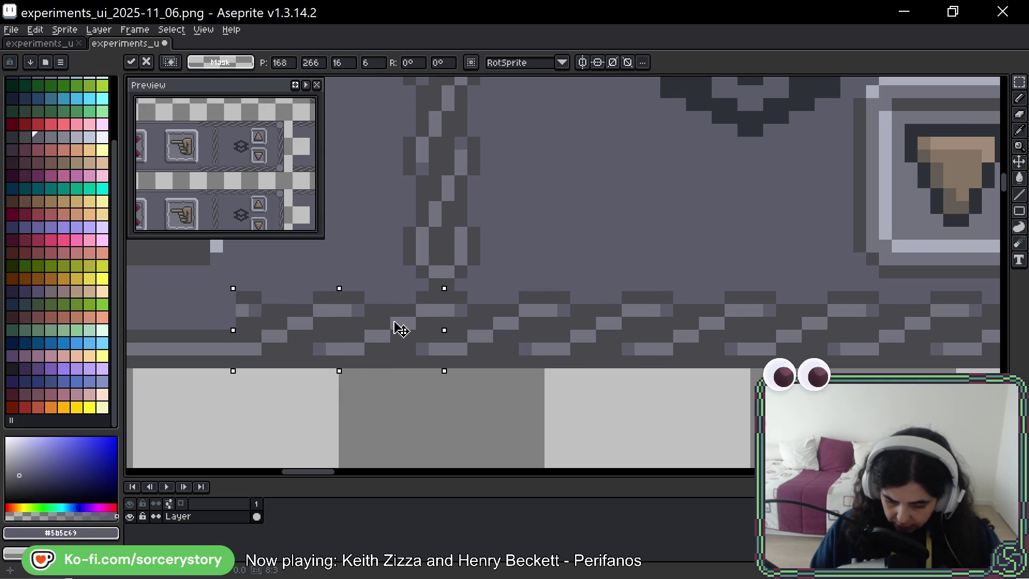
scroll(401, 329, down, 3)
click(452, 294)
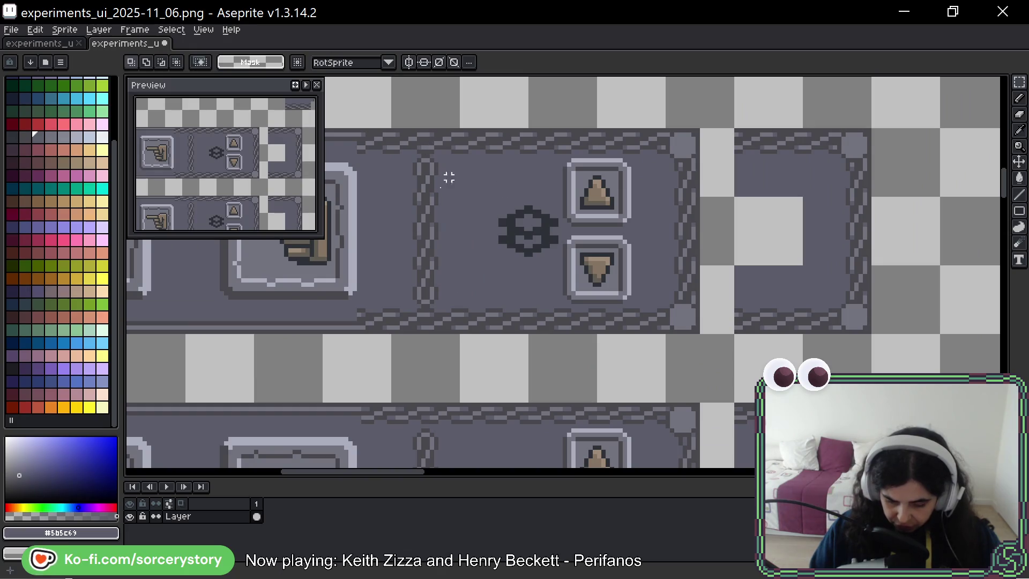
Inspect where the extended bottom border meets the divider chain beside the gear
scroll(436, 172, up, 3)
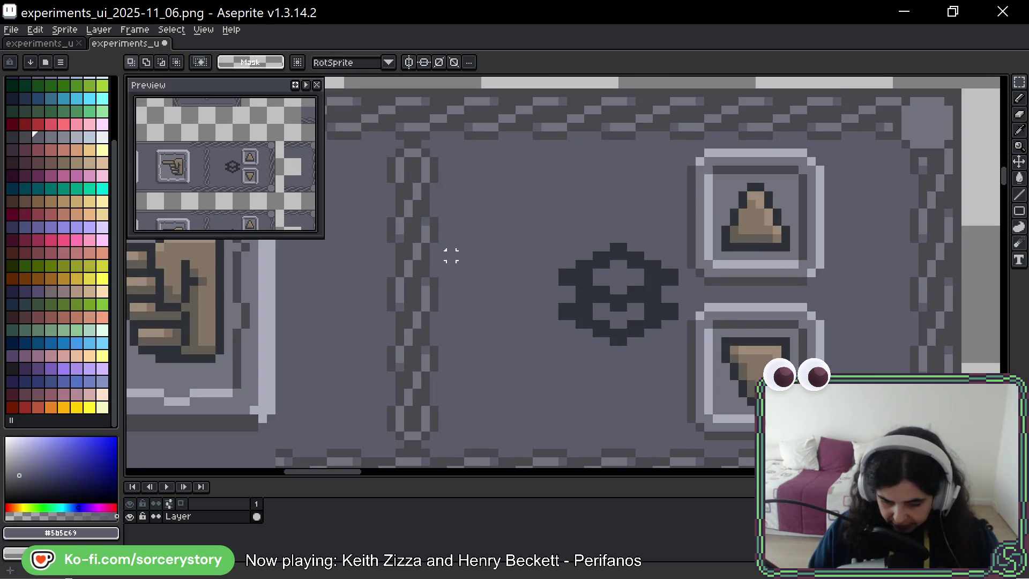
drag(430, 277, 441, 225)
scroll(441, 225, down, 3)
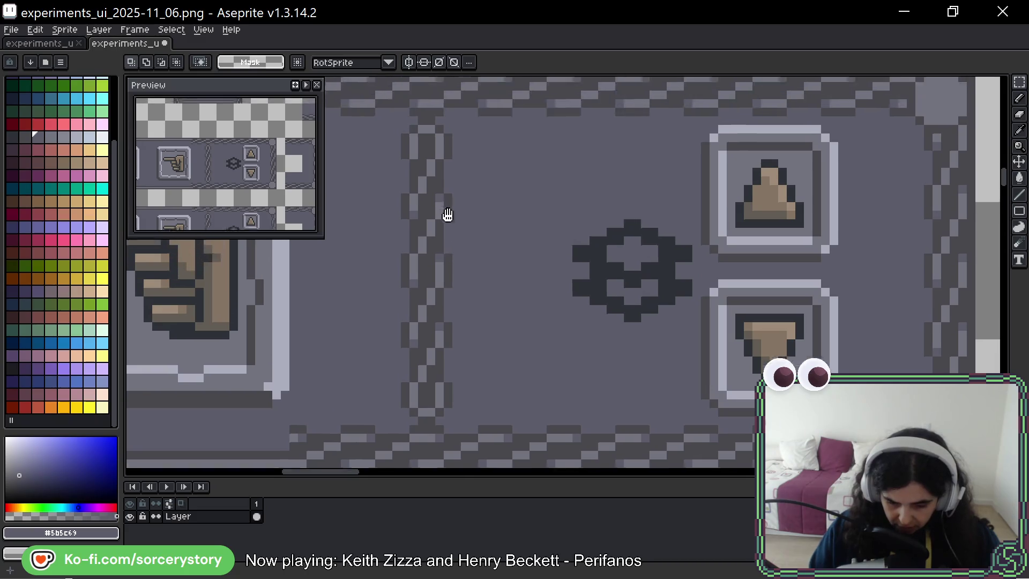
scroll(484, 278, up, 3)
scroll(452, 259, down, 5)
scroll(467, 260, down, 1)
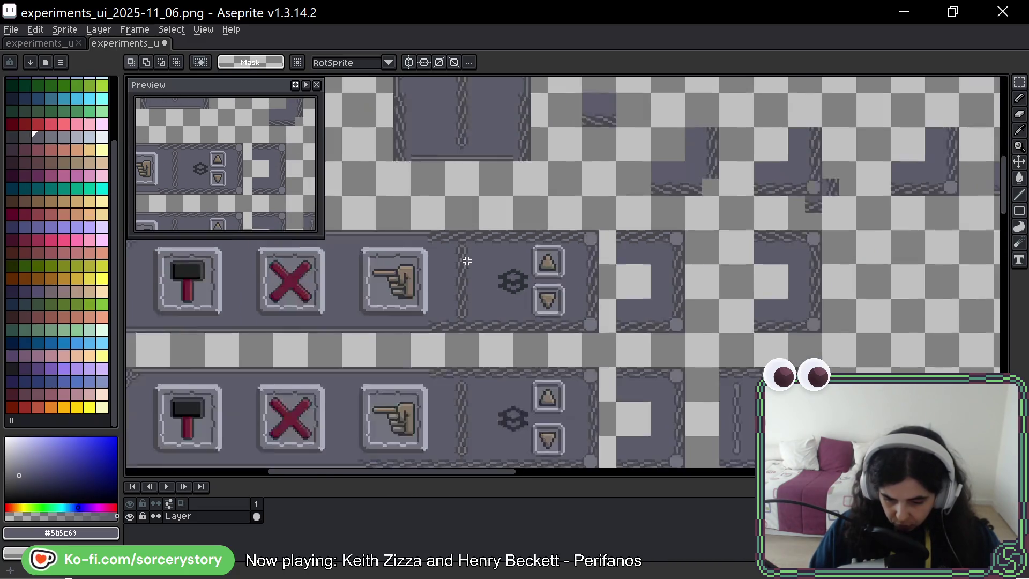
scroll(467, 262, up, 4)
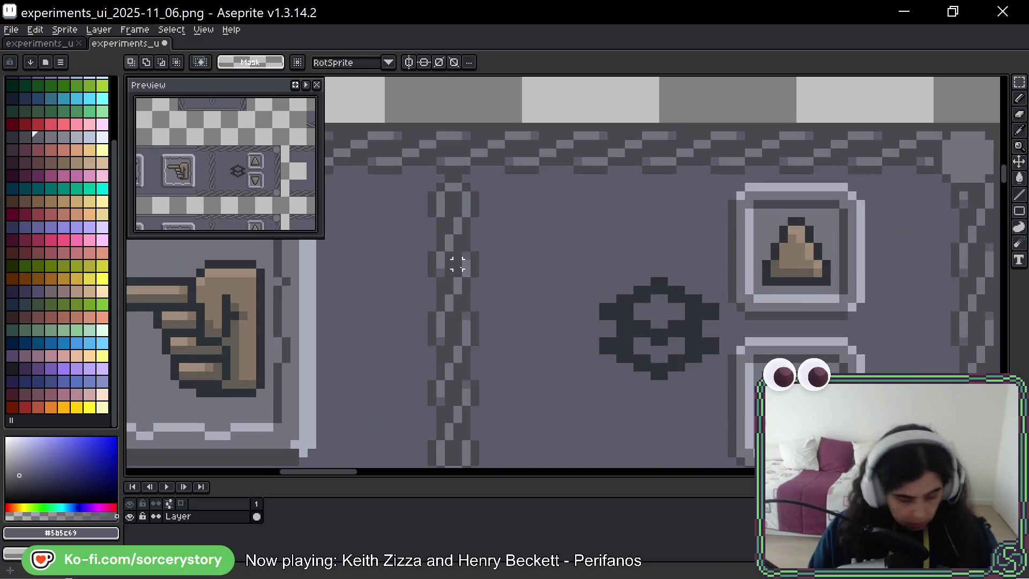
With the Pencil, repaint the divider's lower end using sampled light, dark and background greys
key(b)
alt+click(470, 191)
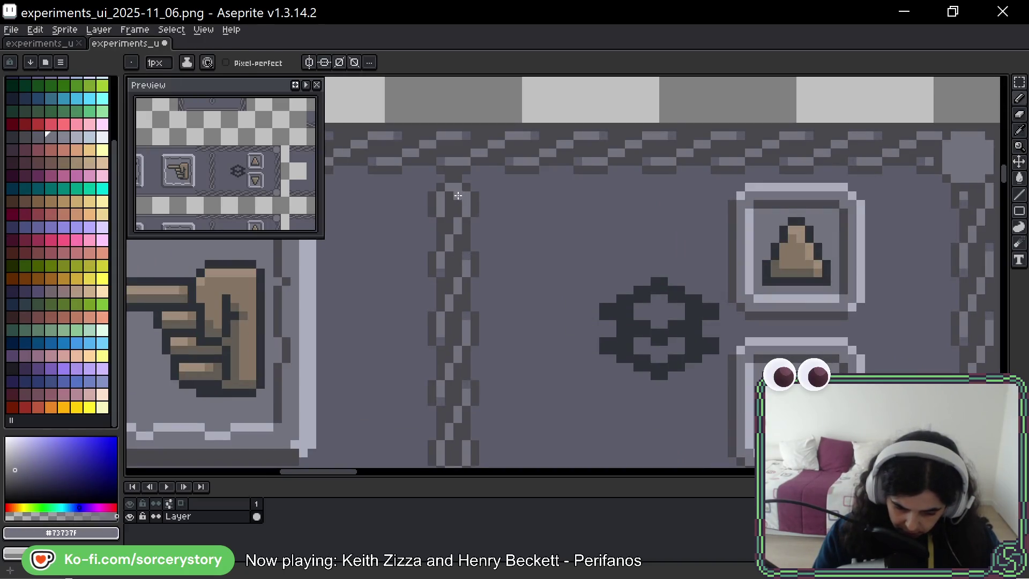
scroll(507, 338, down, 2)
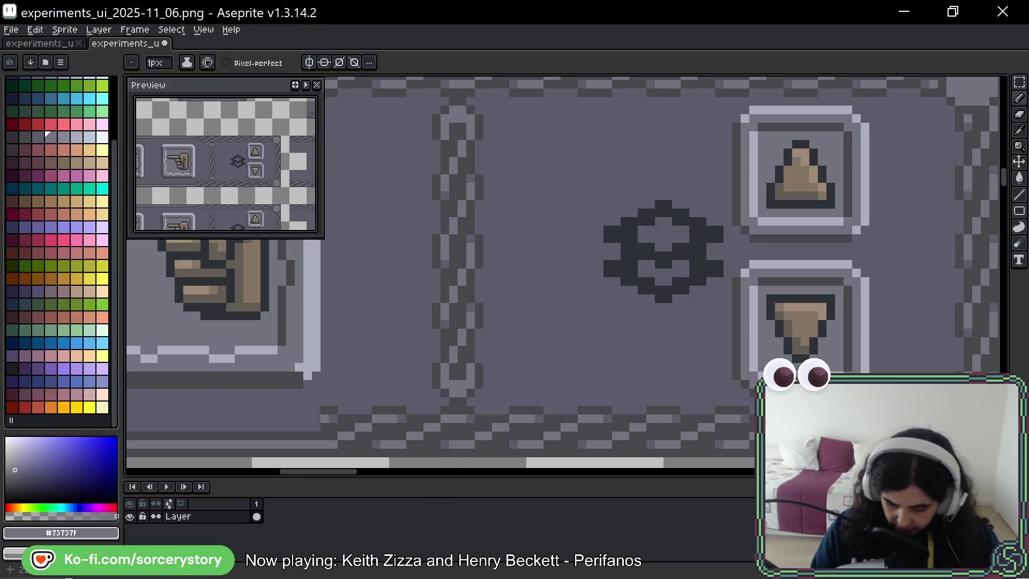
key(alt)
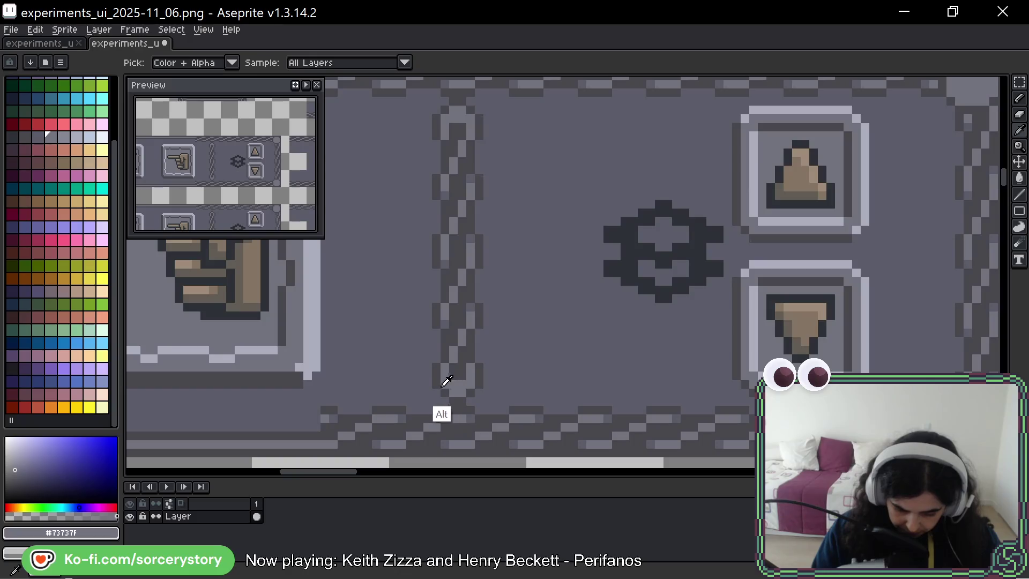
alt+click(440, 384)
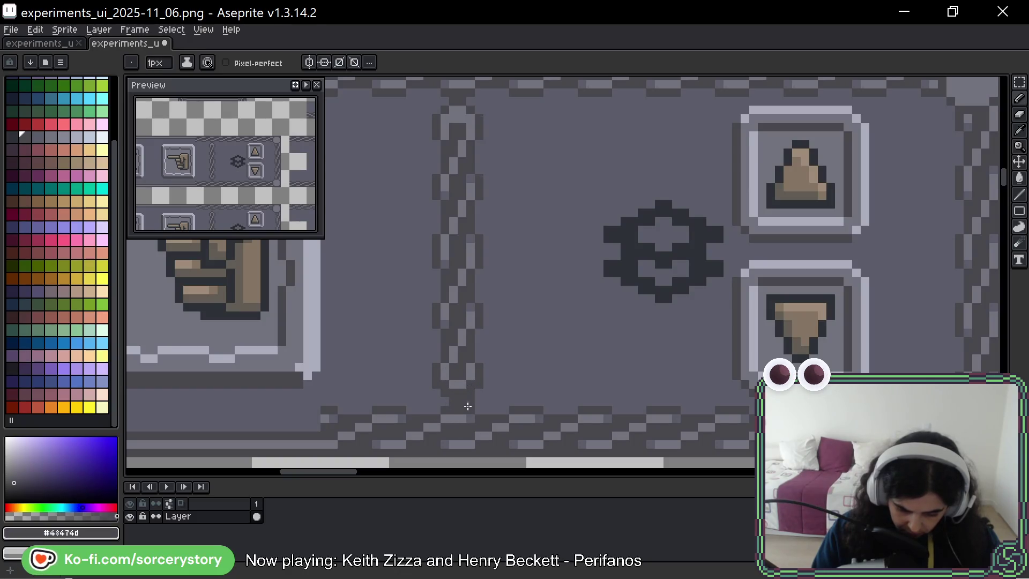
key(alt)
alt+click(444, 393)
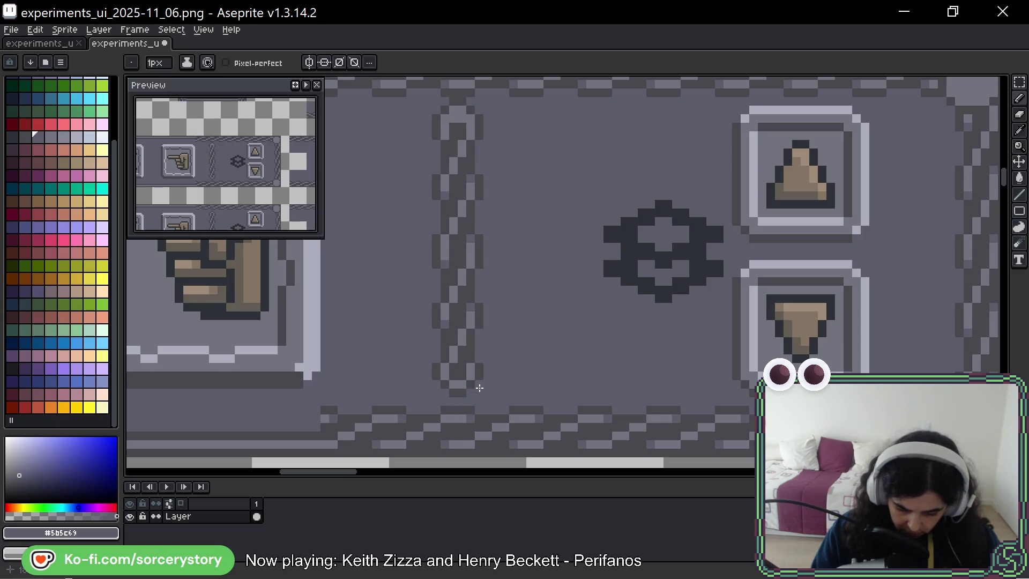
alt+click(464, 364)
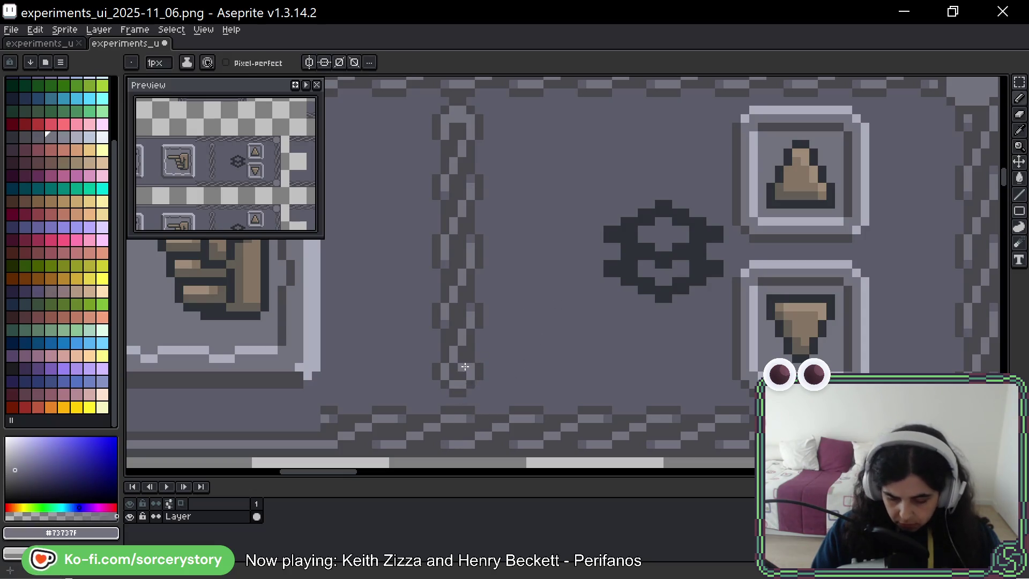
Redraw the divider's top end as a closed link below the panel's top border
key(space)
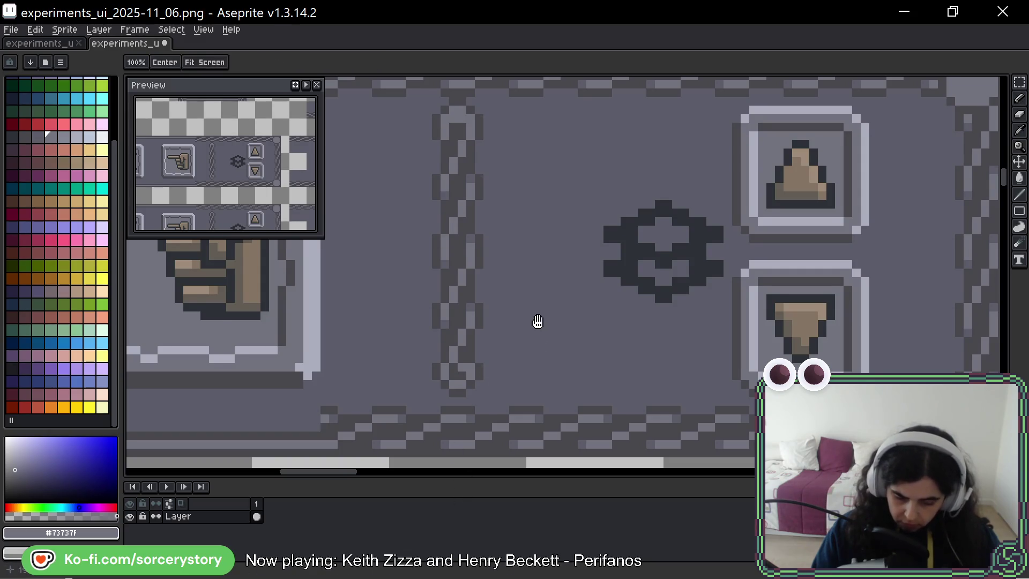
drag(536, 321, 537, 351)
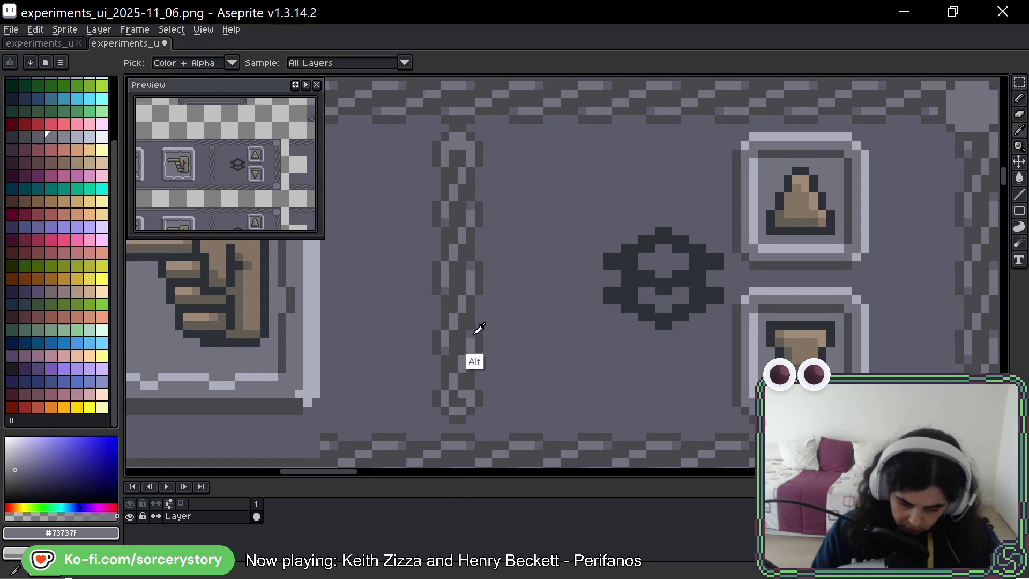
alt+click(461, 397)
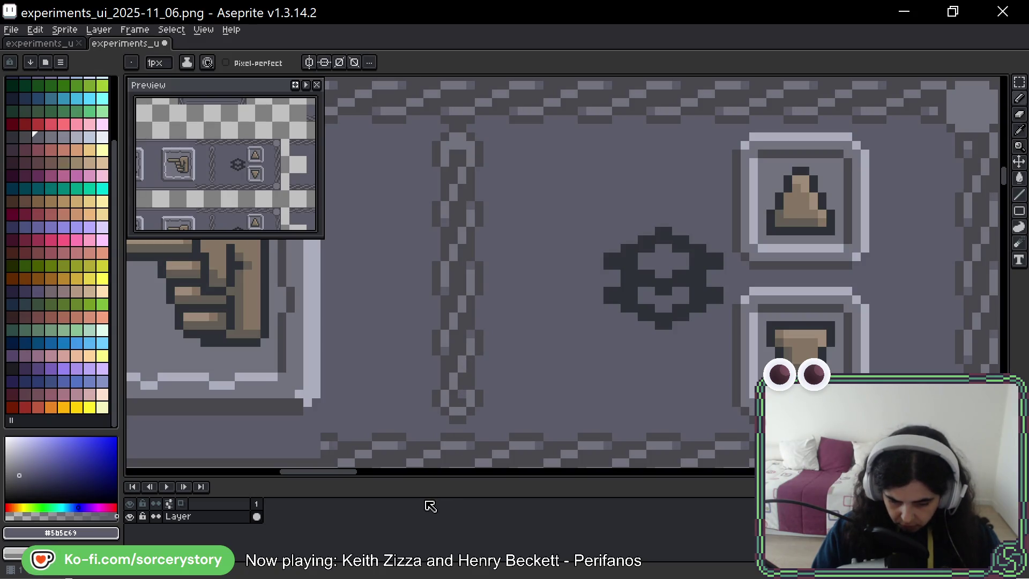
key(space)
drag(524, 315, 519, 365)
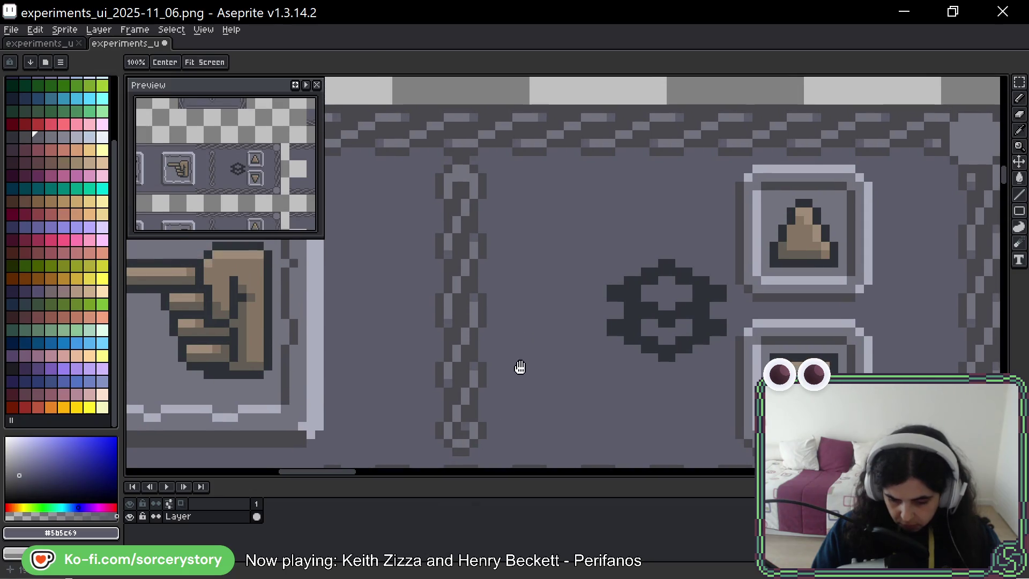
alt+click(470, 170)
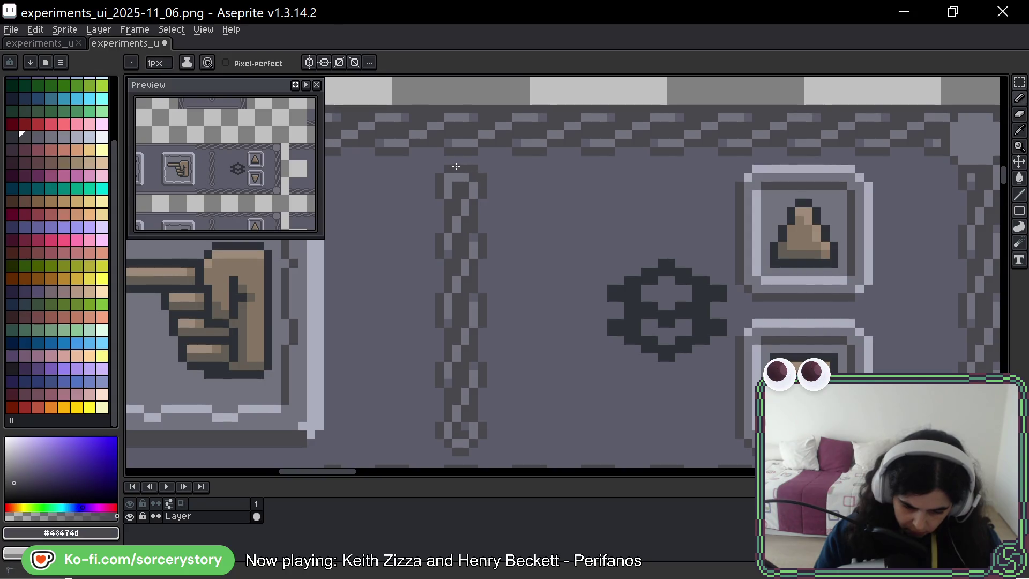
alt+click(436, 202)
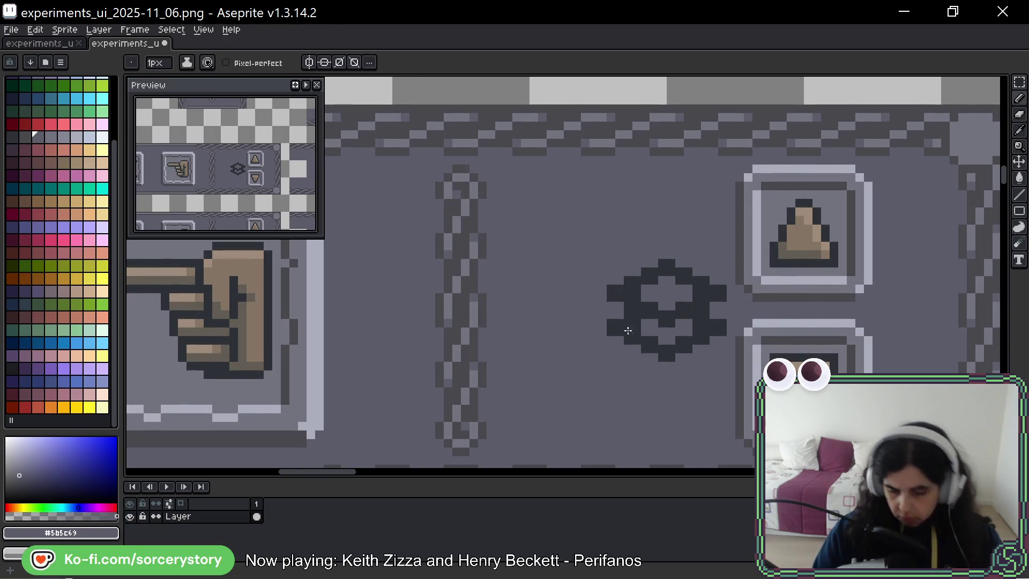
scroll(614, 308, down, 3)
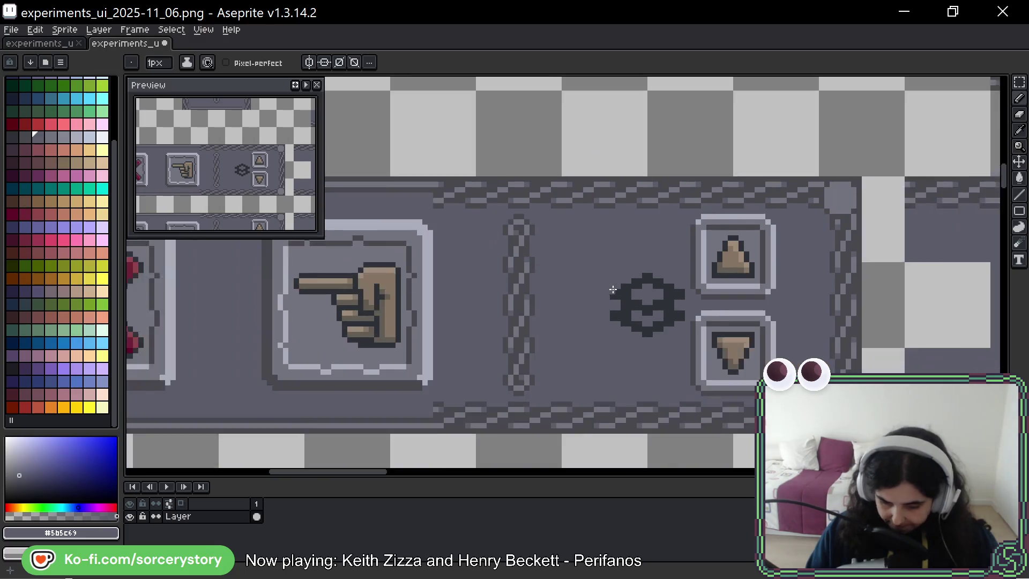
Select the frame variant's top corner and border and move it to the right
scroll(600, 363, down, 1)
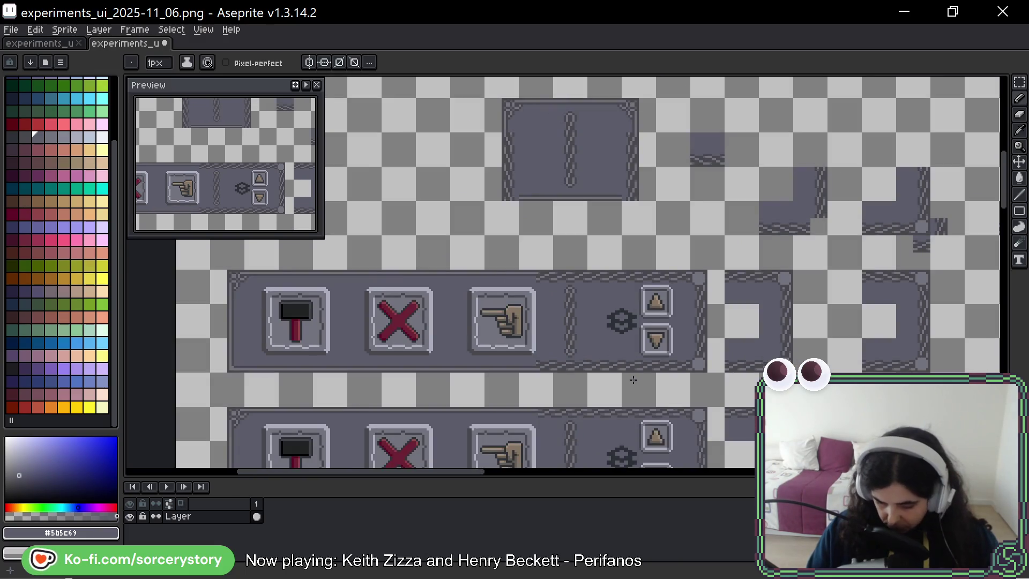
drag(650, 396, 607, 347)
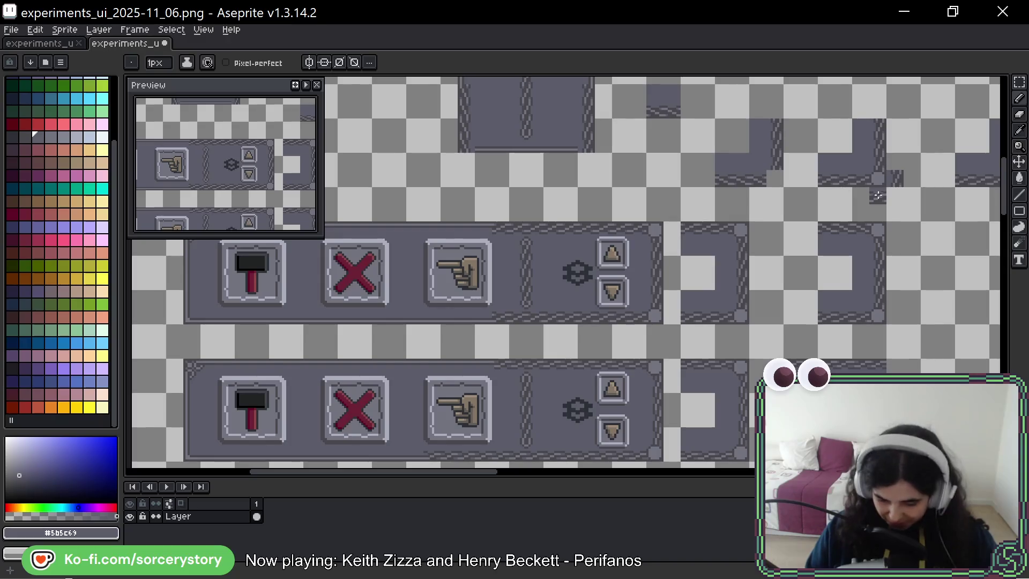
scroll(674, 210, right, 3)
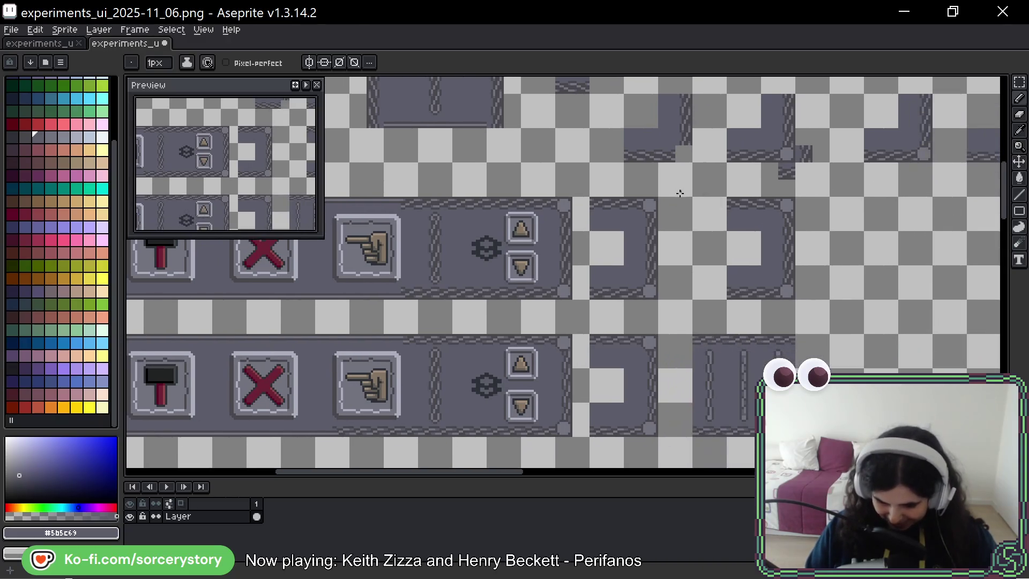
scroll(674, 211, up, 2)
key(m)
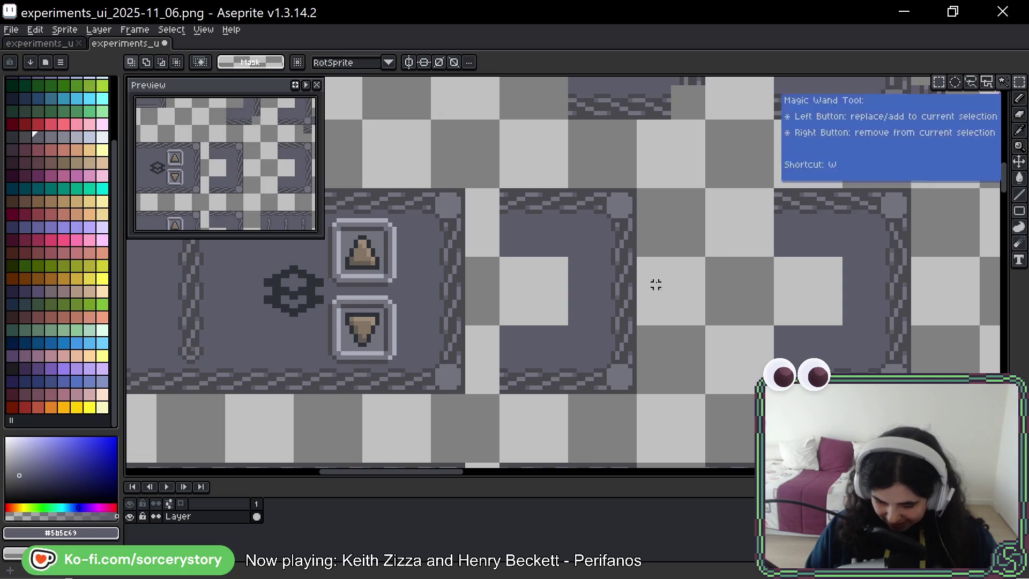
drag(566, 187, 639, 259)
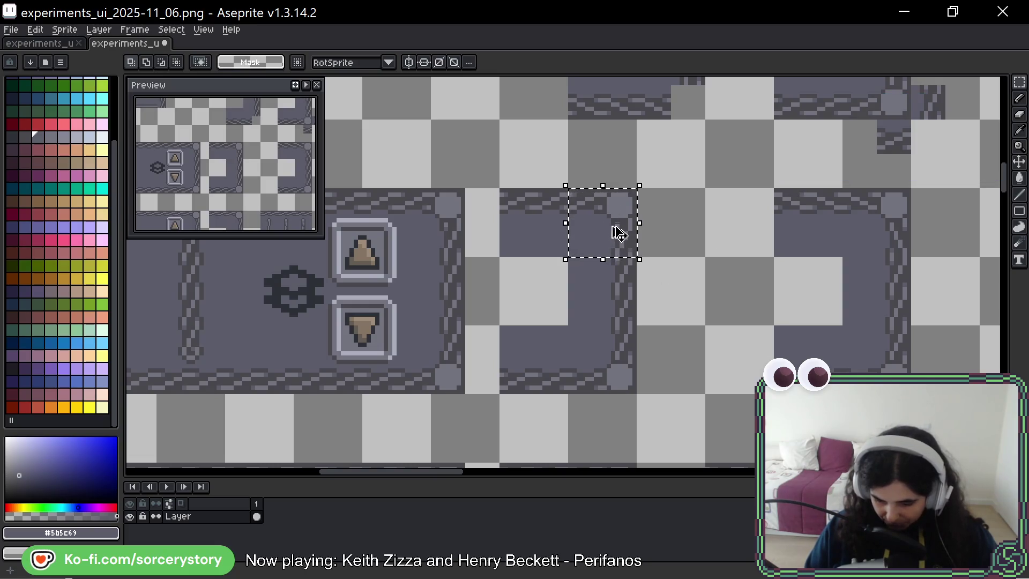
drag(498, 186, 639, 259)
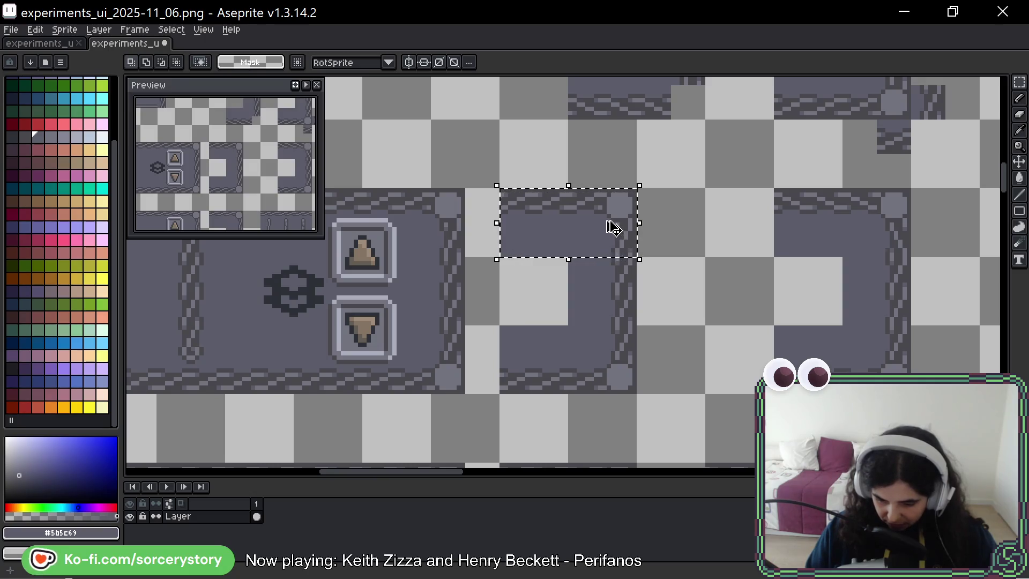
drag(611, 223, 857, 239)
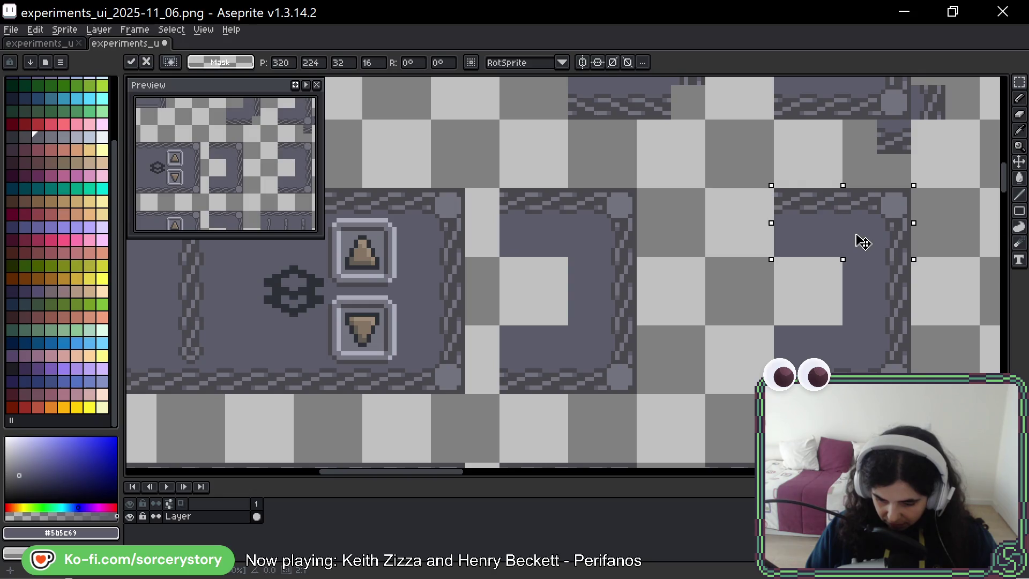
key(Return)
Copy the 32×48 open-sided frame tile, mirror it horizontally, and place it facing the original
scroll(871, 262, down, 3)
scroll(918, 316, up, 5)
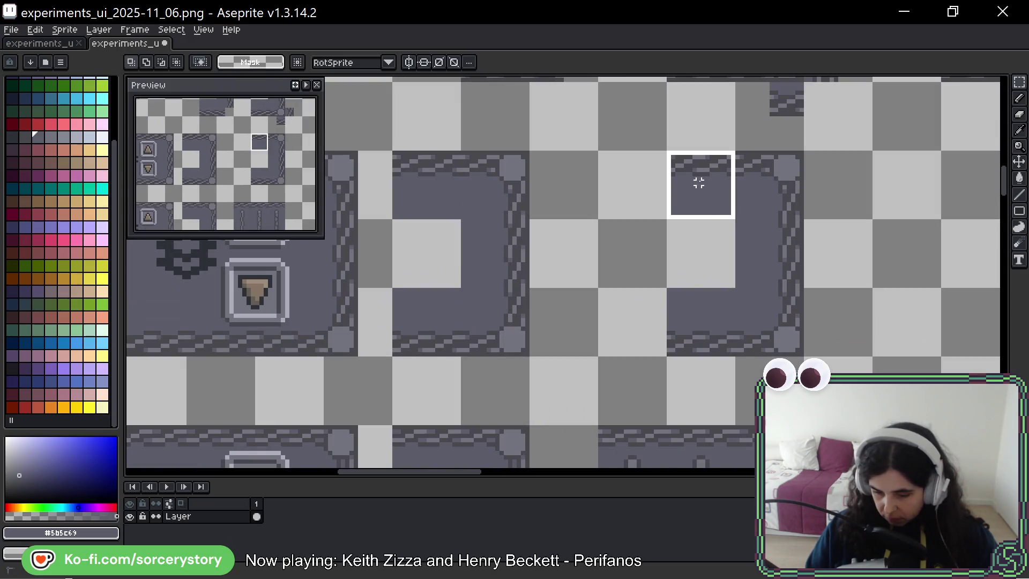
drag(699, 183, 788, 343)
mouse_move(873, 230)
mouse_down()
mouse_move(391, 207)
mouse_move(855, 240)
mouse_up()
drag(848, 193, 641, 192)
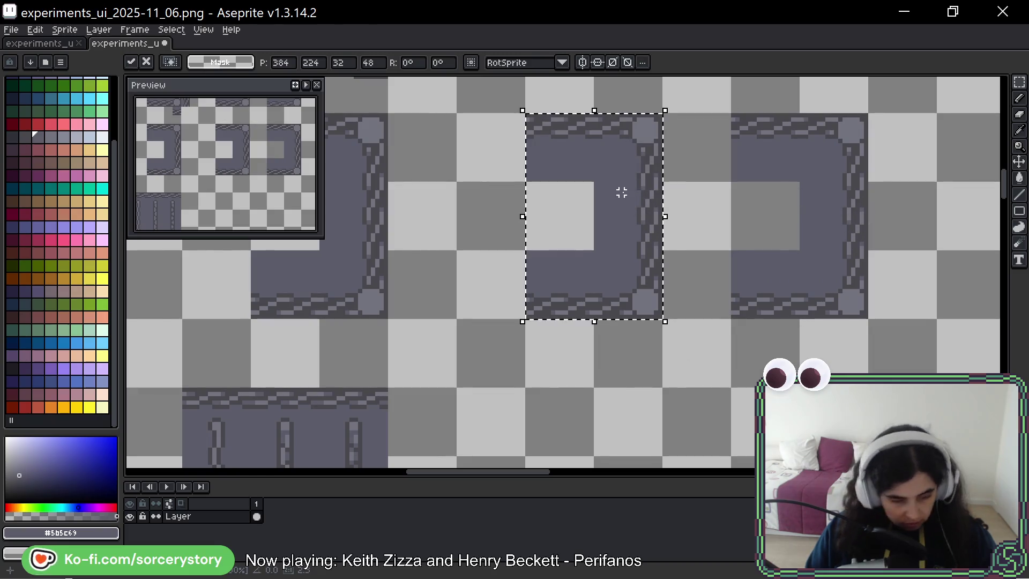
key(shift+h)
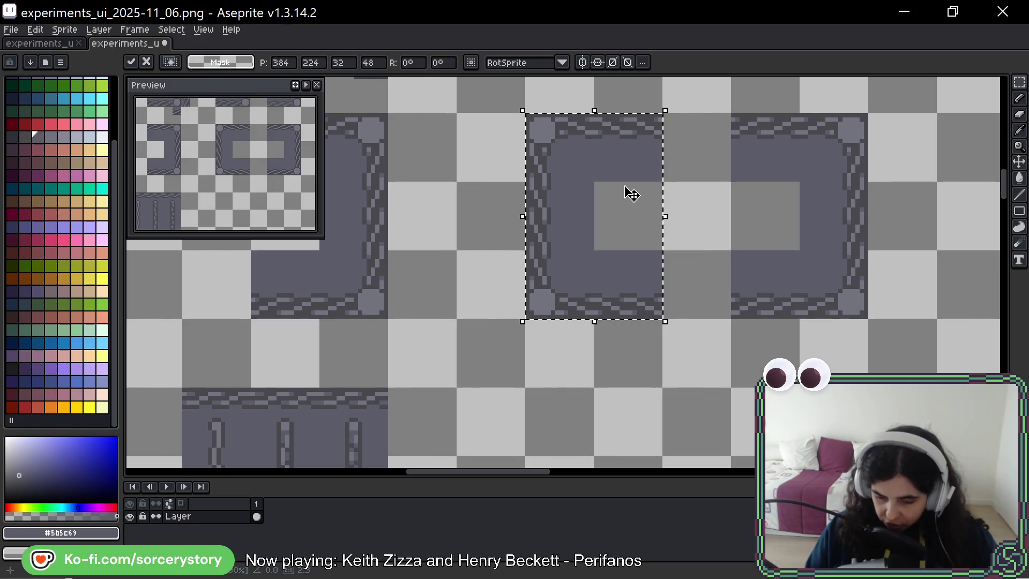
click(707, 127)
Delete the top border tile between the two frame halves
drag(707, 127, 703, 136)
key(Delete)
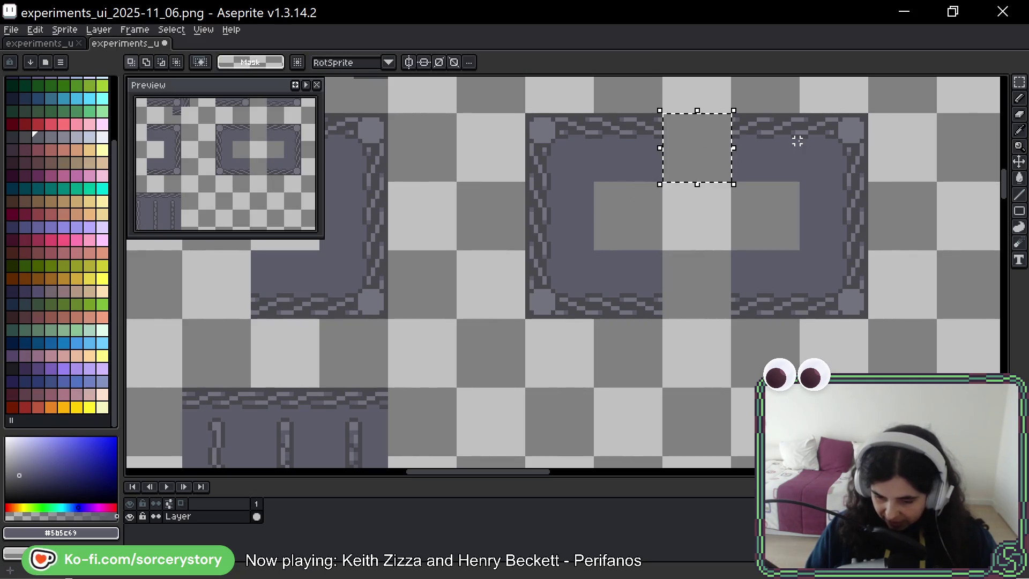
key(ctrl+d)
scroll(836, 120, up, 1)
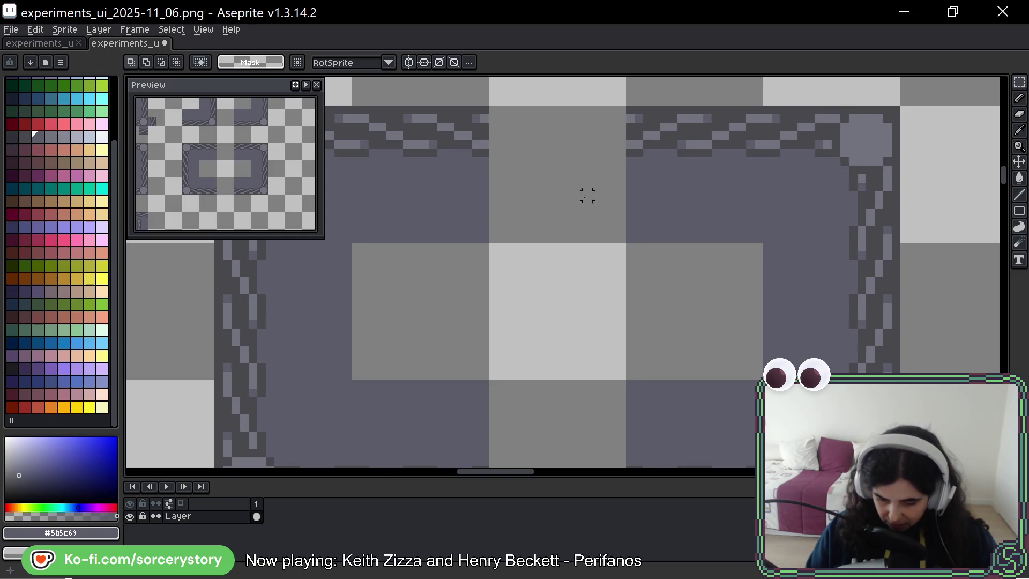
Move two top chain border sections into the gaps along the frame's top edge
drag(515, 169, 590, 165)
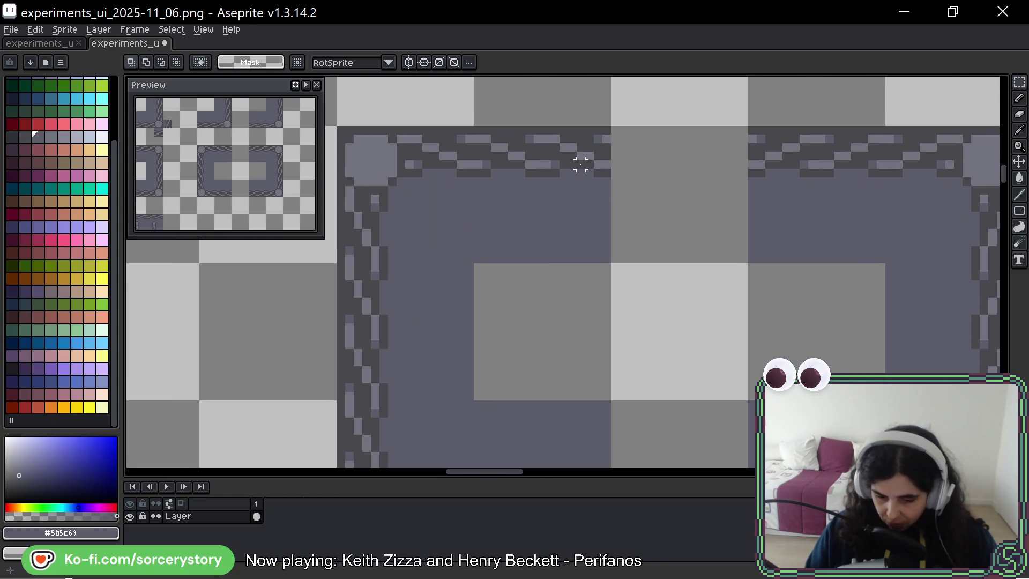
mouse_move(475, 128)
mouse_down()
mouse_move(536, 222)
mouse_move(546, 256)
mouse_move(538, 267)
mouse_move(538, 259)
mouse_up()
mouse_move(512, 195)
mouse_down()
mouse_move(682, 202)
mouse_move(659, 200)
mouse_up()
click(796, 190)
scroll(751, 193, right, 3)
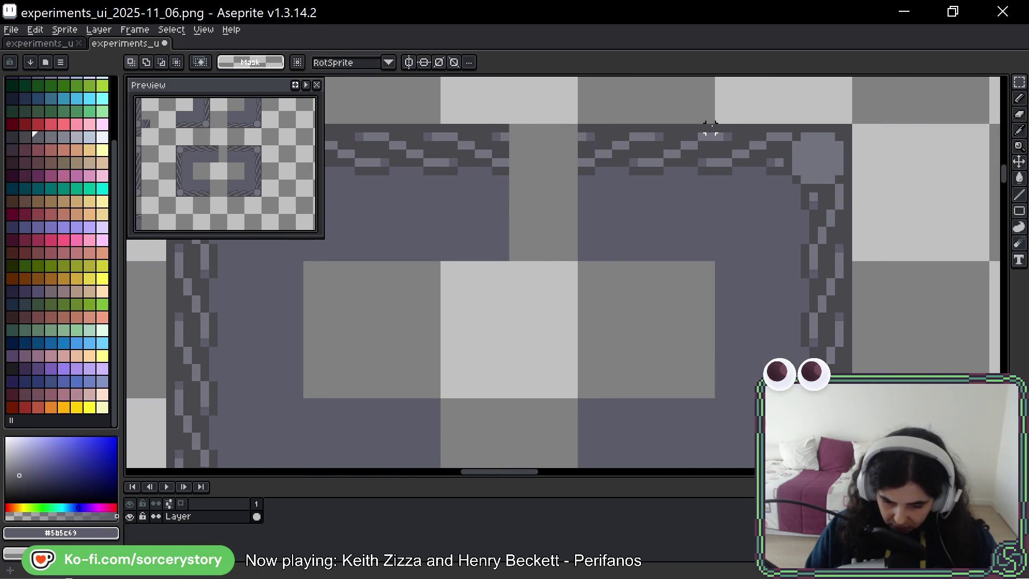
mouse_move(710, 128)
mouse_down()
mouse_move(674, 237)
mouse_move(650, 260)
mouse_up()
mouse_move(710, 157)
mouse_down()
mouse_move(591, 214)
mouse_move(573, 154)
mouse_up()
key(ctrl+d)
Shift a bottom border section right and patch the remaining bottom gap with a thin strip
scroll(574, 220, down, 3)
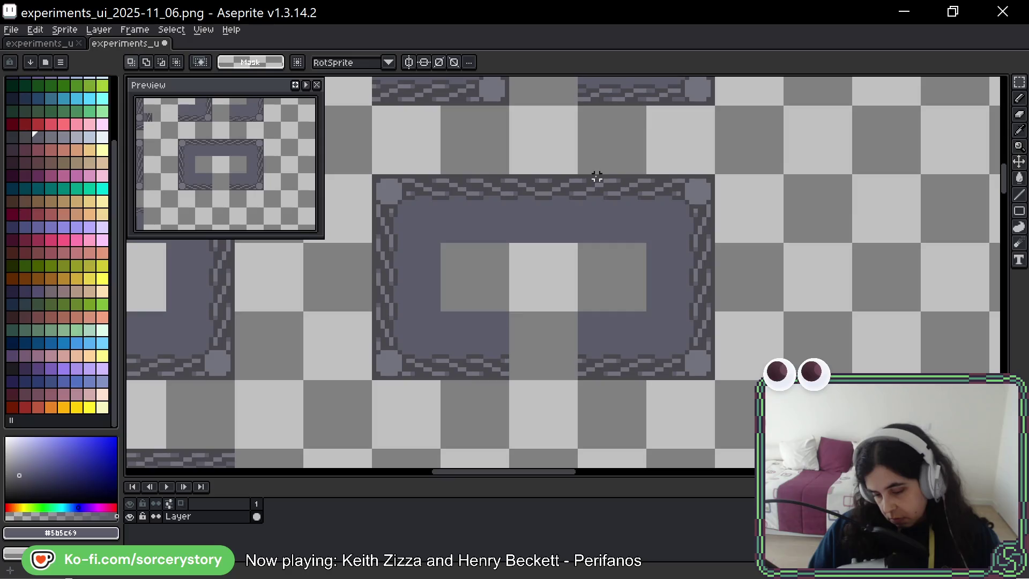
scroll(531, 336, up, 3)
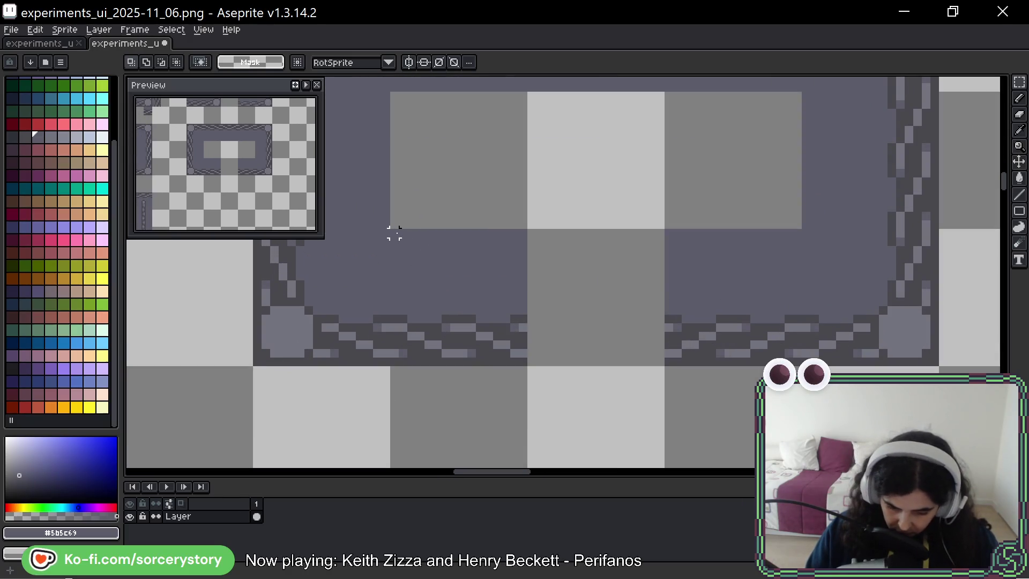
drag(393, 233, 455, 363)
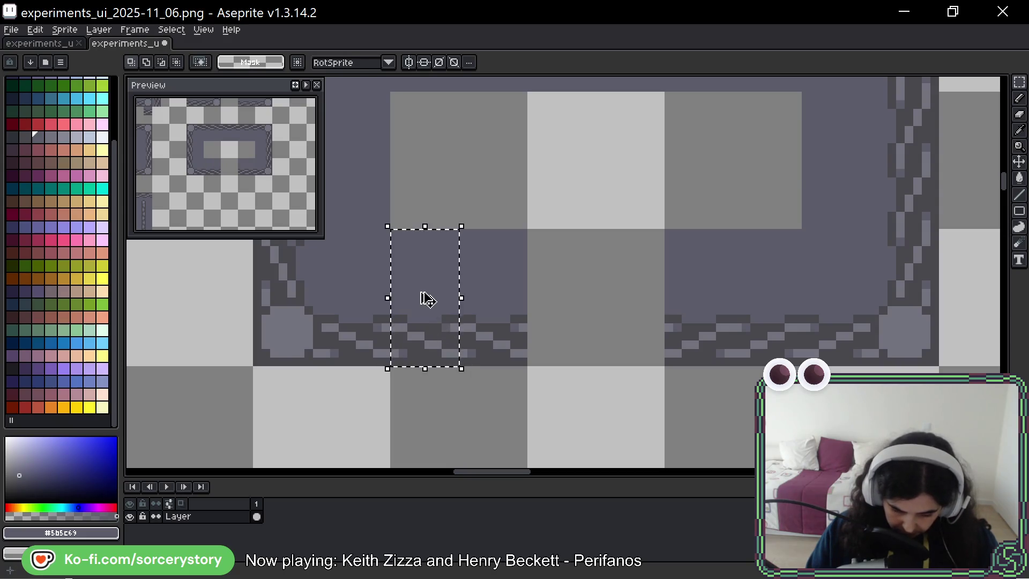
mouse_move(423, 294)
mouse_down()
mouse_move(579, 294)
mouse_move(560, 298)
mouse_up()
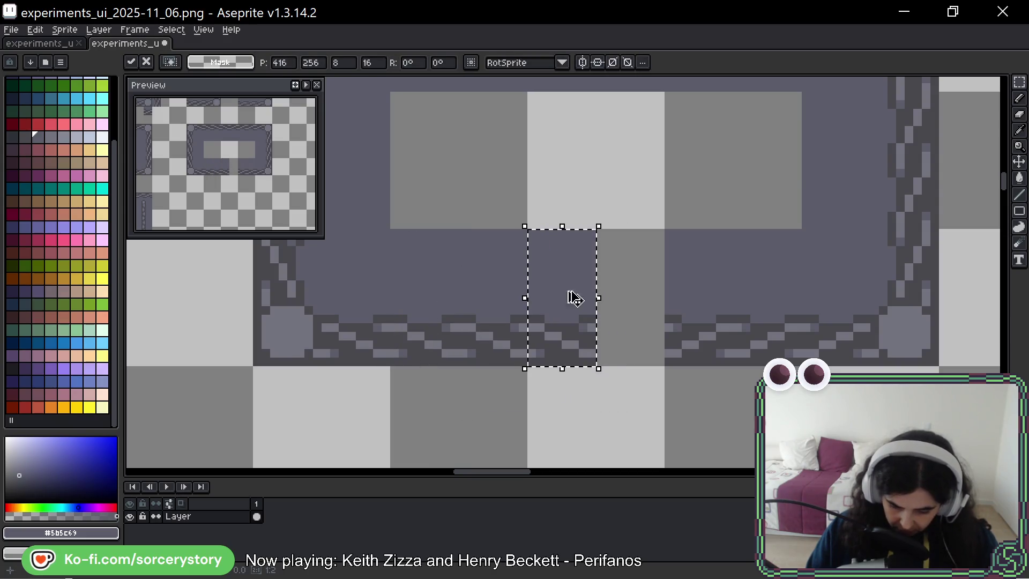
click(797, 232)
mouse_move(797, 232)
mouse_down()
mouse_move(789, 301)
mouse_move(735, 363)
mouse_move(743, 361)
mouse_up()
mouse_move(758, 324)
mouse_down()
mouse_move(635, 368)
mouse_move(643, 295)
mouse_up()
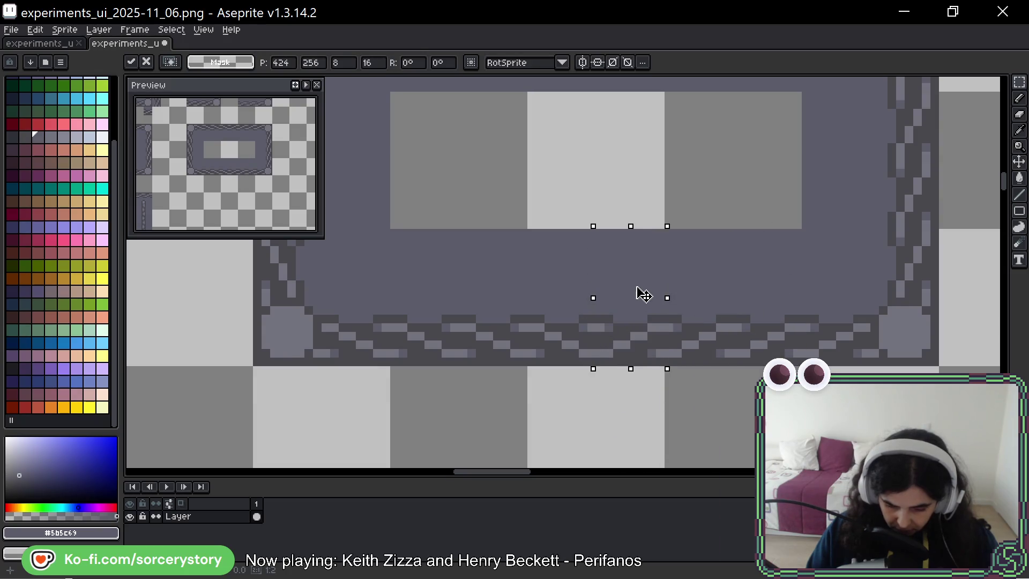
key(Return)
scroll(654, 300, down, 4)
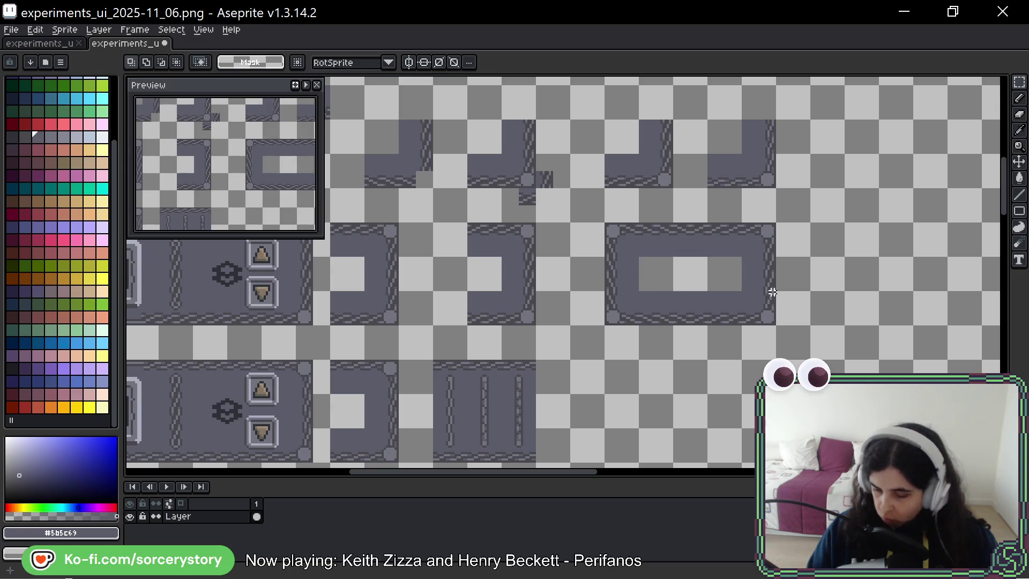
Copy the open-sided frame tile and mirror it horizontally beside the original
scroll(699, 250, up, 2)
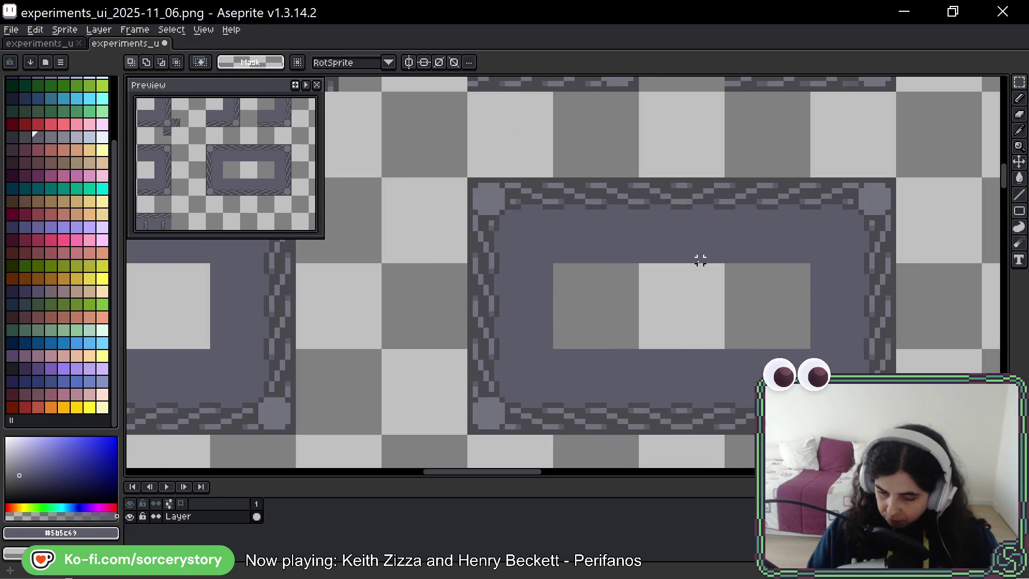
scroll(695, 273, down, 2)
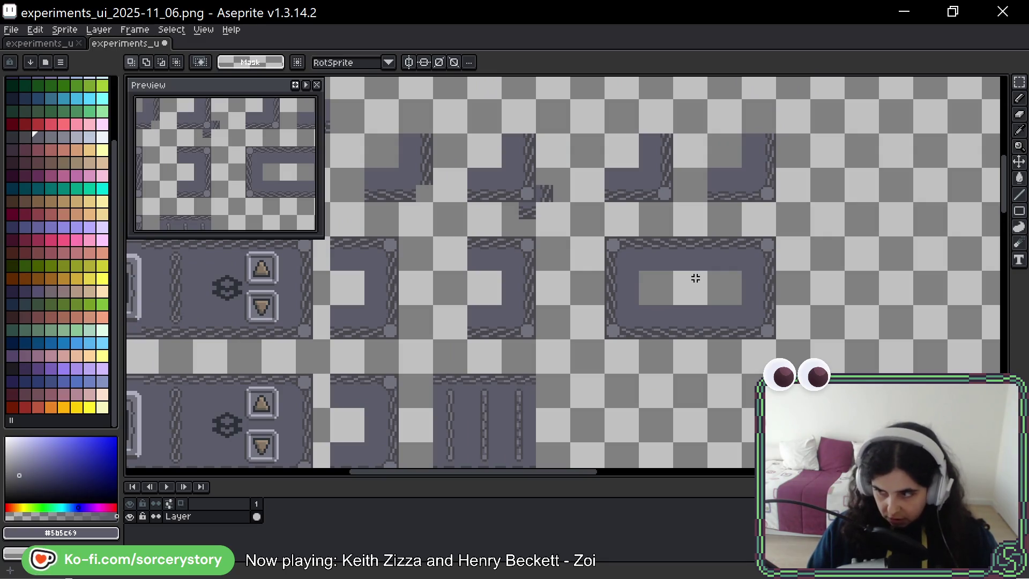
drag(700, 354, 583, 269)
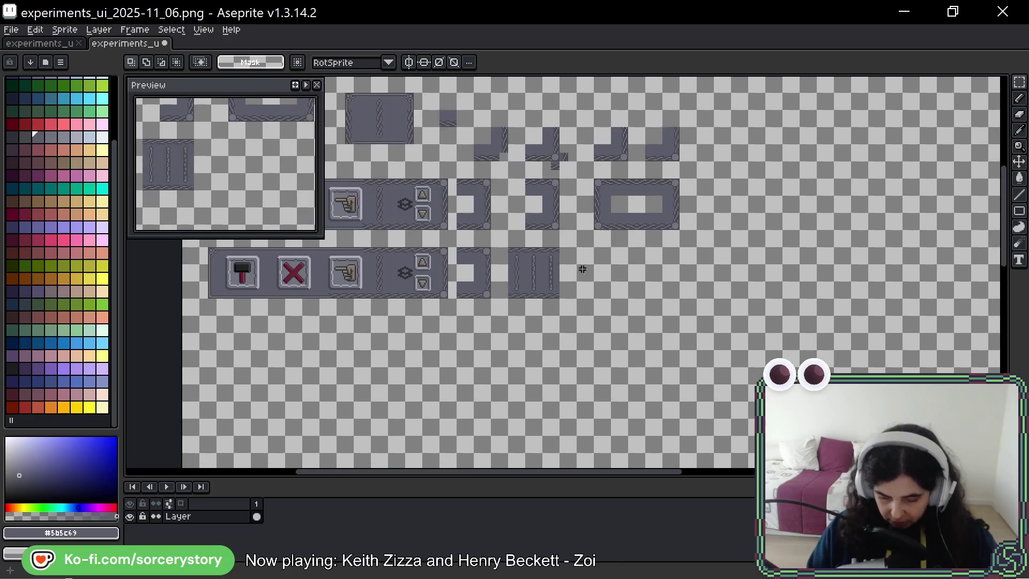
scroll(546, 245, up, 3)
drag(461, 221, 505, 328)
mouse_move(512, 289)
mouse_down()
mouse_move(514, 269)
mouse_move(757, 303)
mouse_move(611, 275)
mouse_move(432, 278)
mouse_up()
key(shift+h)
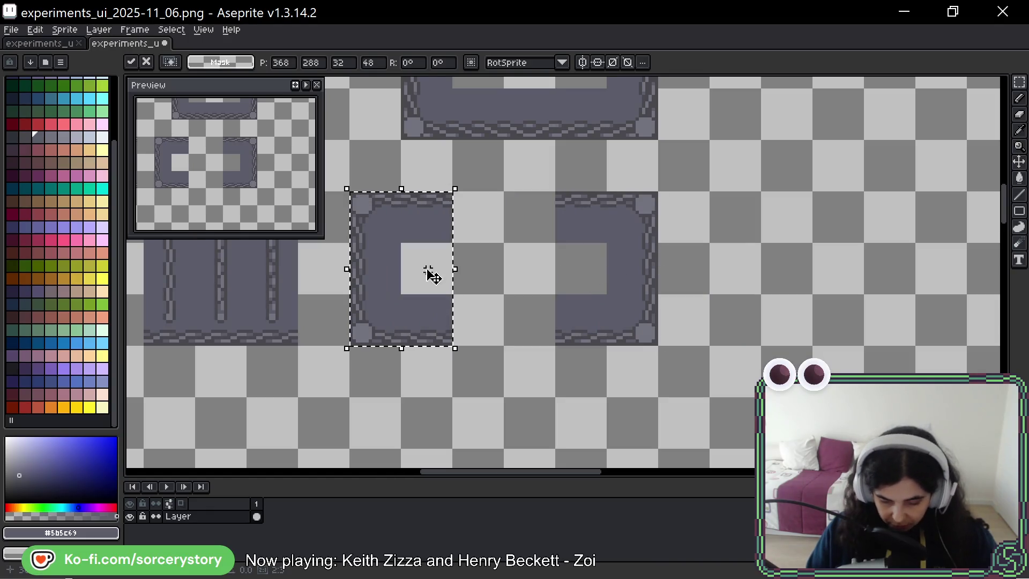
key(ctrl+d)
Move top chain border sections right and left into the gaps of the new frame
scroll(409, 201, up, 2)
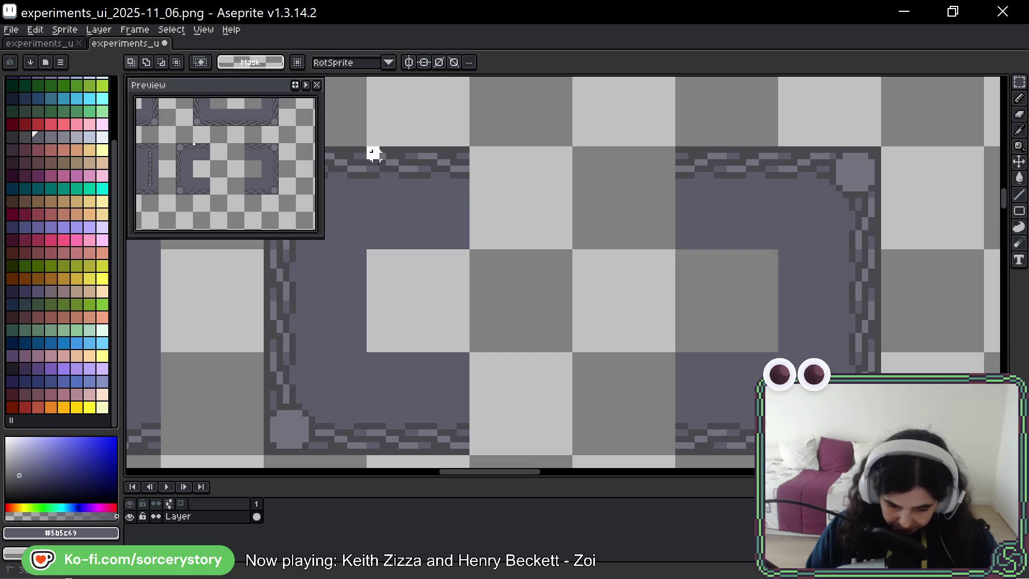
drag(372, 152, 409, 245)
click(418, 201)
mouse_move(419, 201)
mouse_down()
mouse_move(579, 196)
mouse_move(558, 199)
mouse_up()
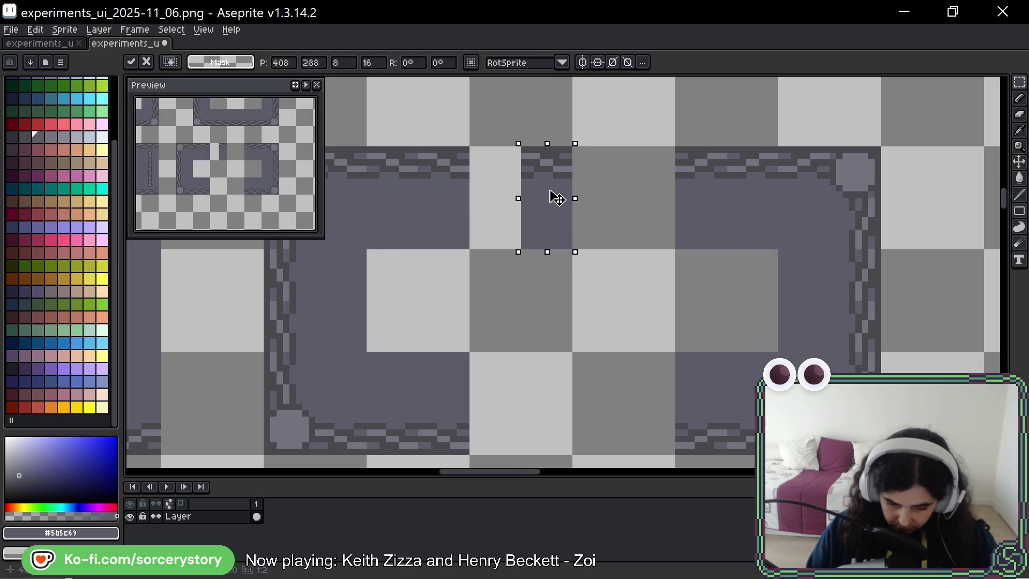
key(ctrl+d)
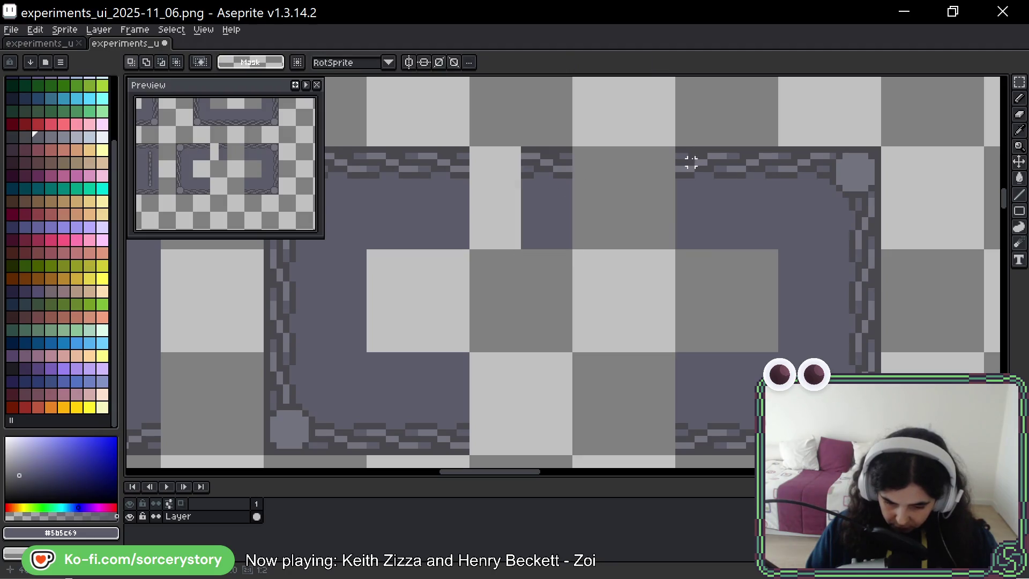
mouse_move(775, 150)
mouse_down()
mouse_move(725, 250)
mouse_move(690, 246)
mouse_move(600, 195)
mouse_up()
key(ctrl+d)
Move a border tile down 32 pixels, flip it vertically, and erase a stray 16×16 interior tile
mouse_move(543, 169)
mouse_down()
mouse_move(593, 213)
mouse_move(579, 207)
mouse_move(623, 202)
mouse_move(634, 406)
mouse_up()
key(ctrl+d)
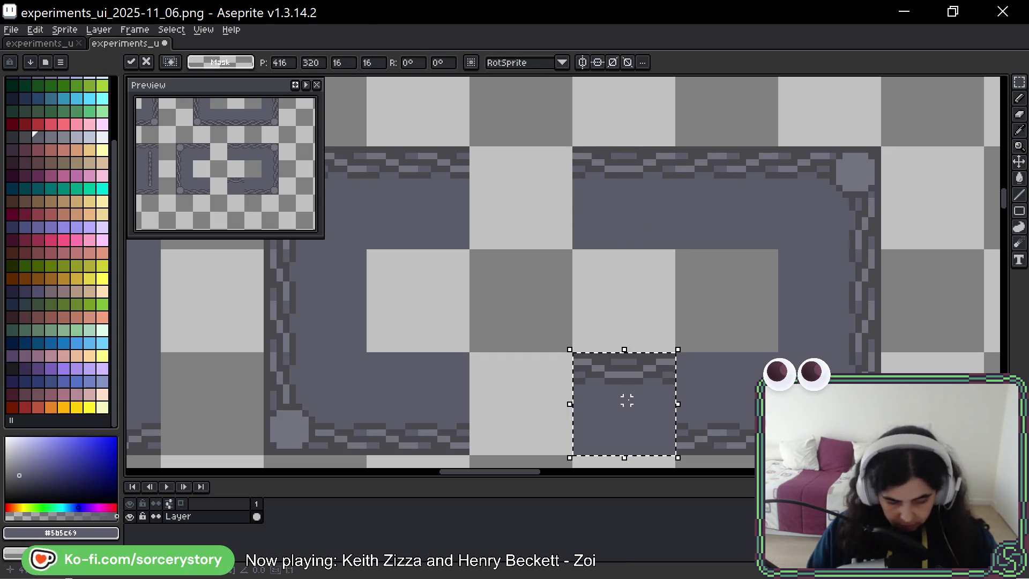
key(shift+v)
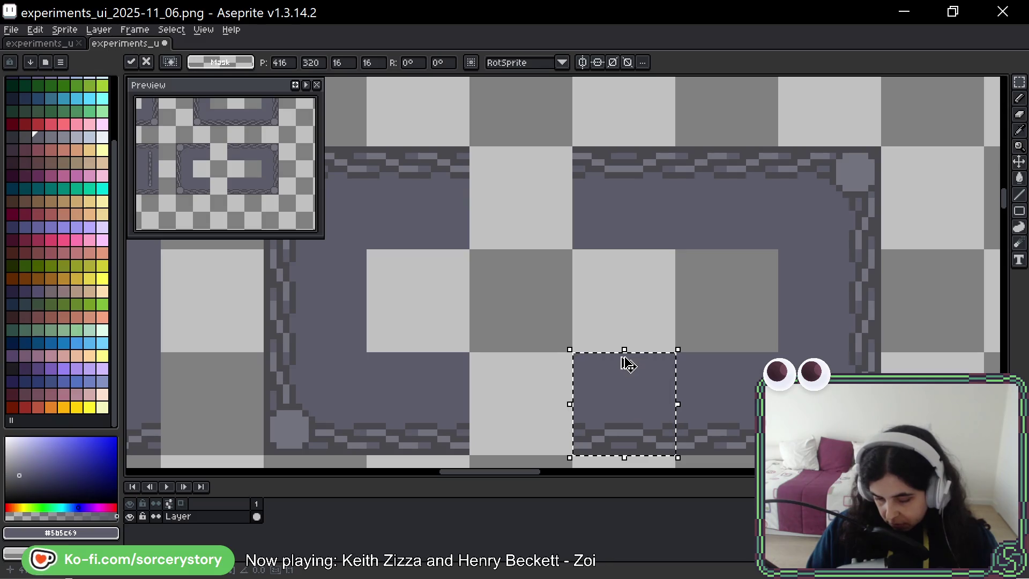
key(ctrl+d)
drag(414, 182, 460, 155)
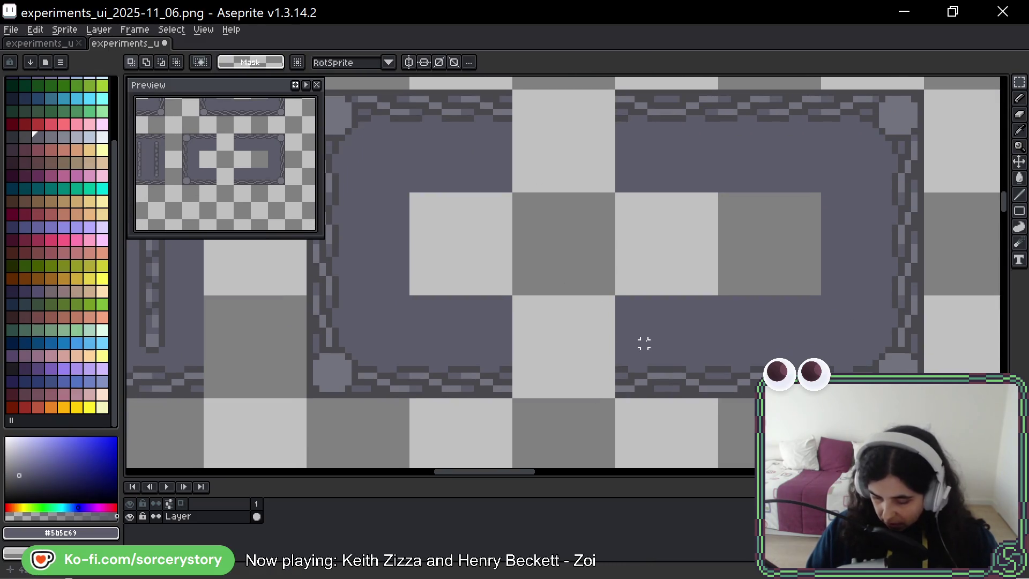
key(ctrl+shift+d)
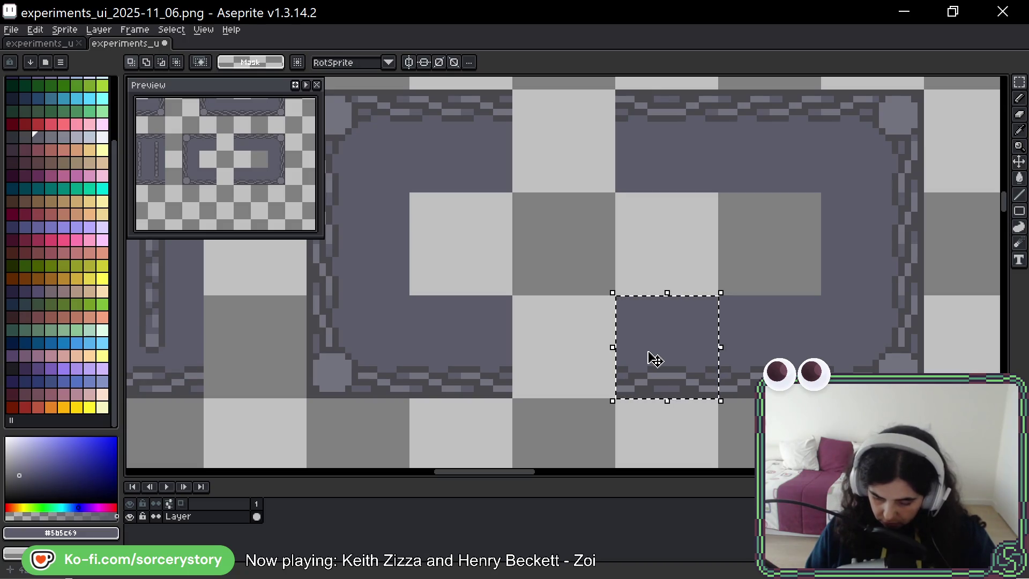
key(Delete)
Move a narrow bottom border section left to patch the frame's lower edge
scroll(720, 358, up, 2)
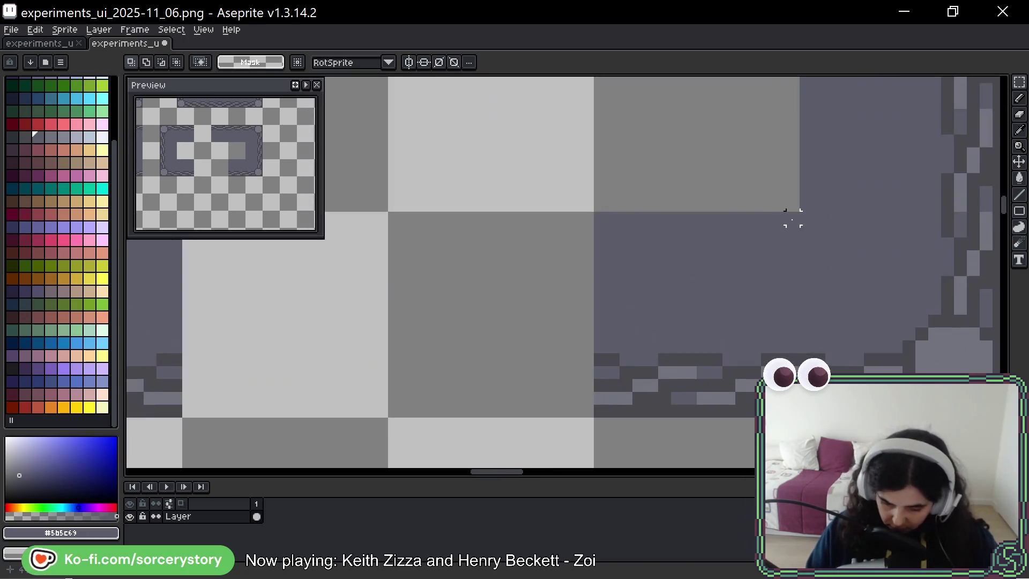
drag(793, 218, 716, 410)
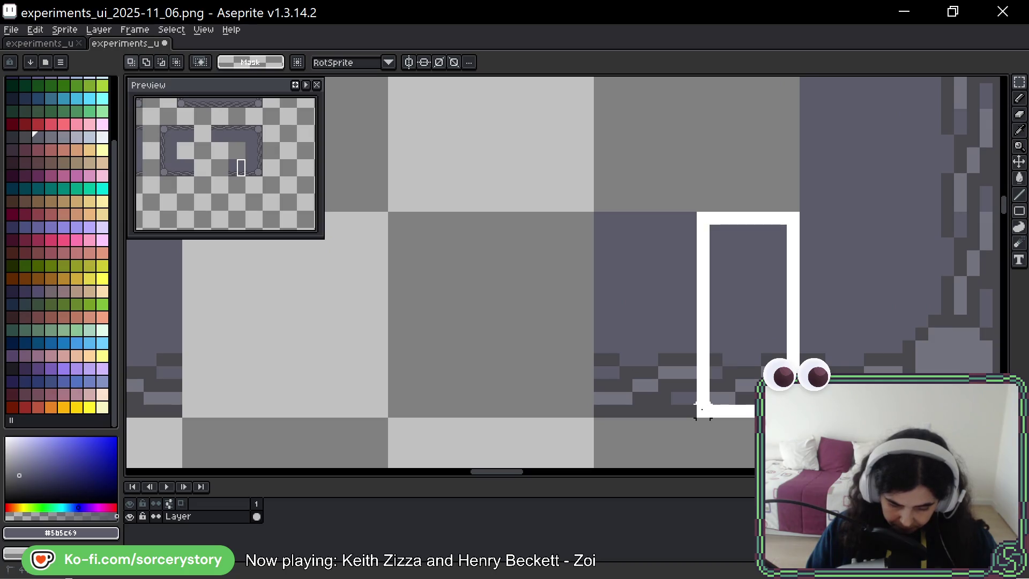
mouse_move(769, 362)
mouse_down()
mouse_move(673, 372)
mouse_move(507, 351)
mouse_move(549, 360)
mouse_up()
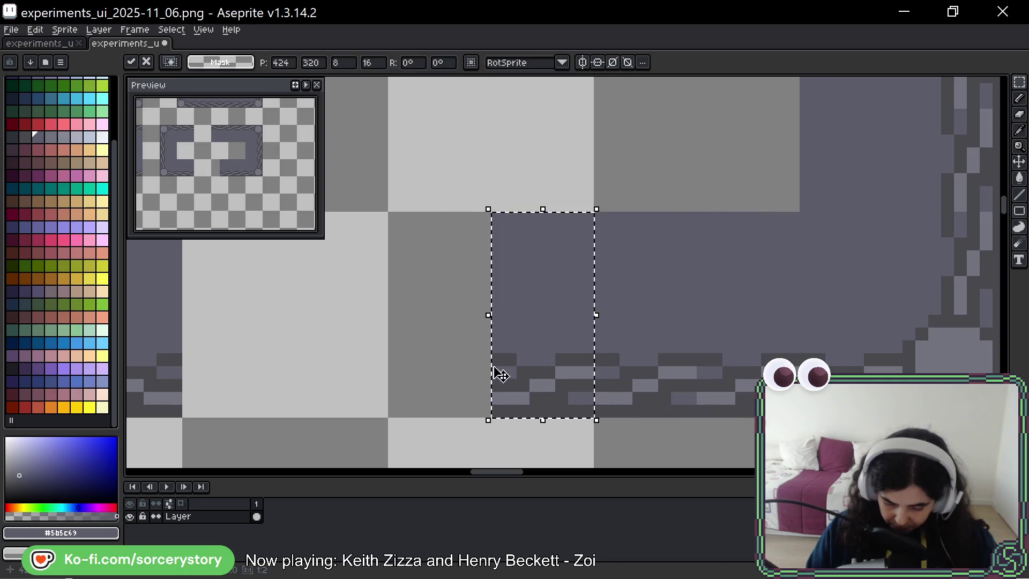
scroll(494, 372, left, 5)
key(Return)
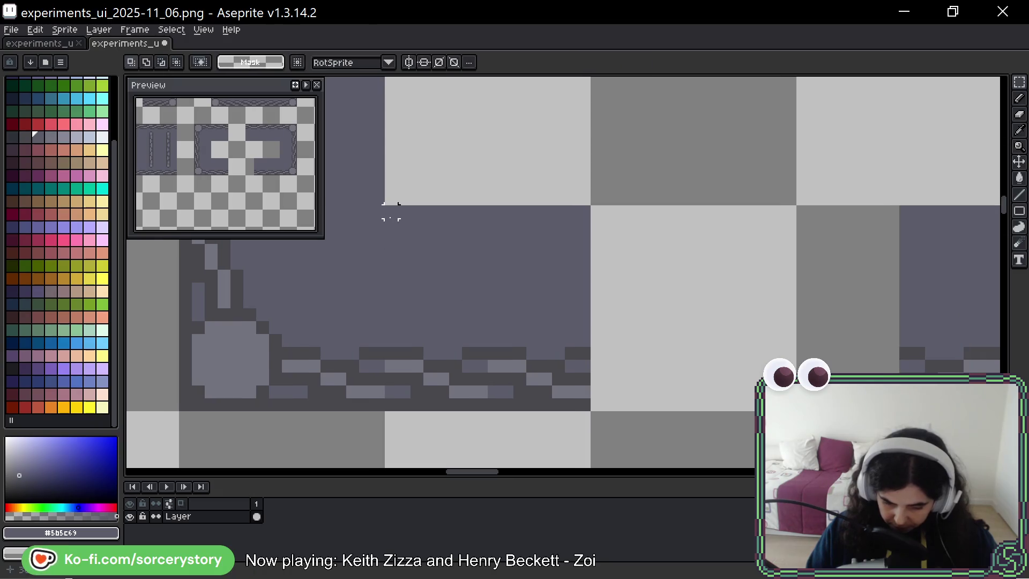
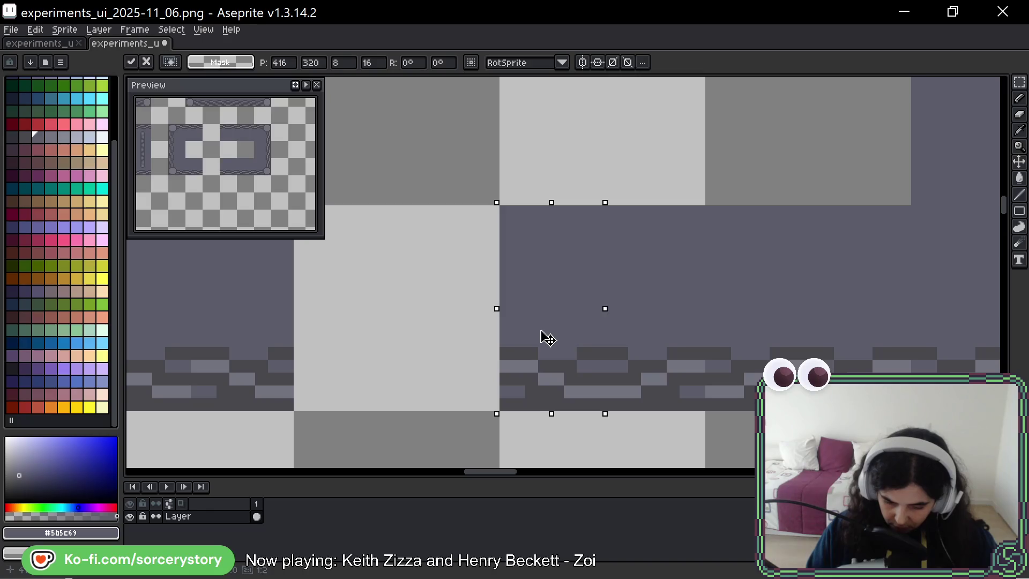
Slide the panel's left frame section right to close the gap and commit it
key(Return)
scroll(638, 381, down, 4)
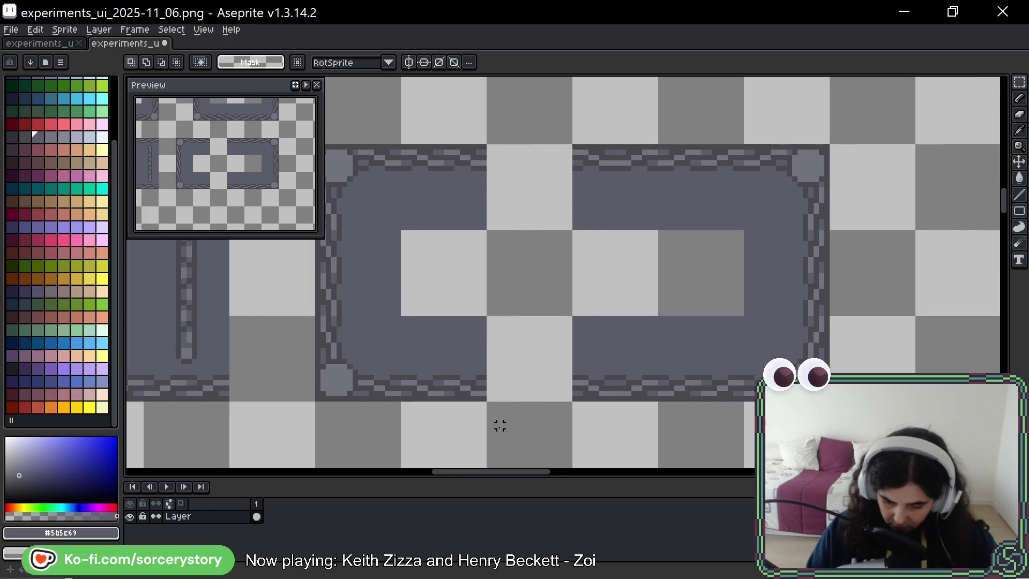
drag(316, 145, 486, 401)
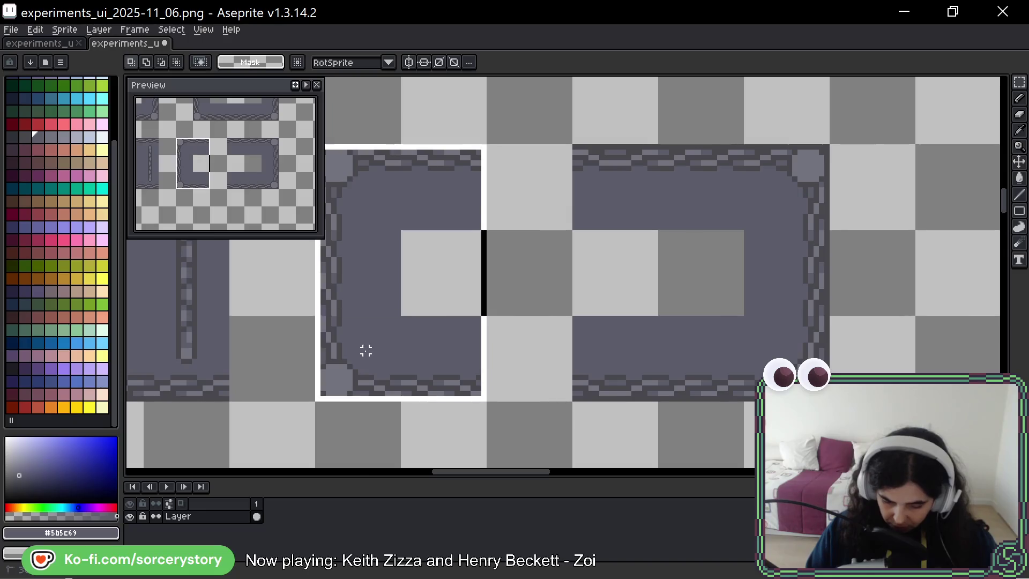
drag(363, 349, 456, 324)
key(Return)
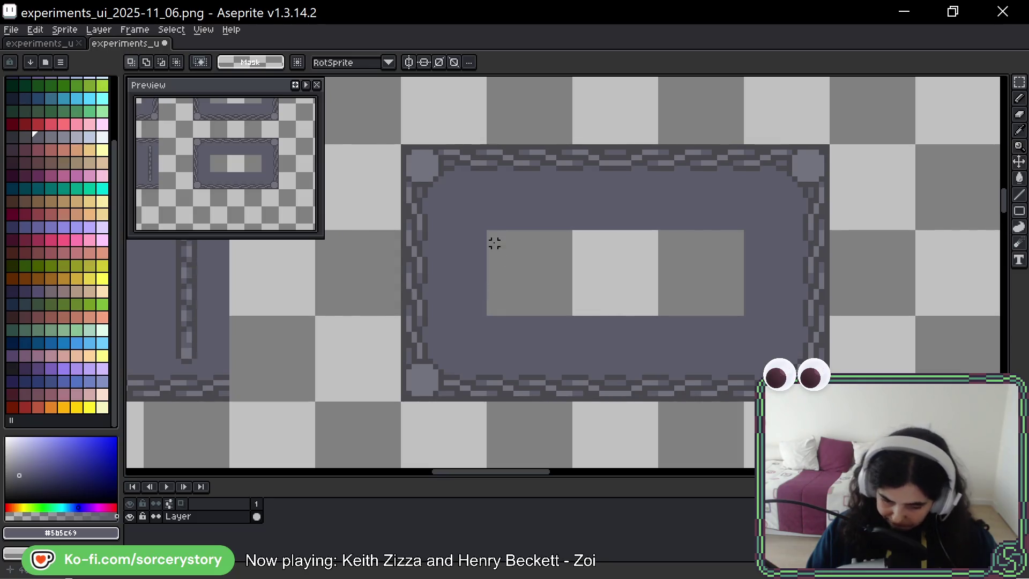
Fill the left inner square of the panel with the dark panel colour
key(ctrl+shift+d)
key(g)
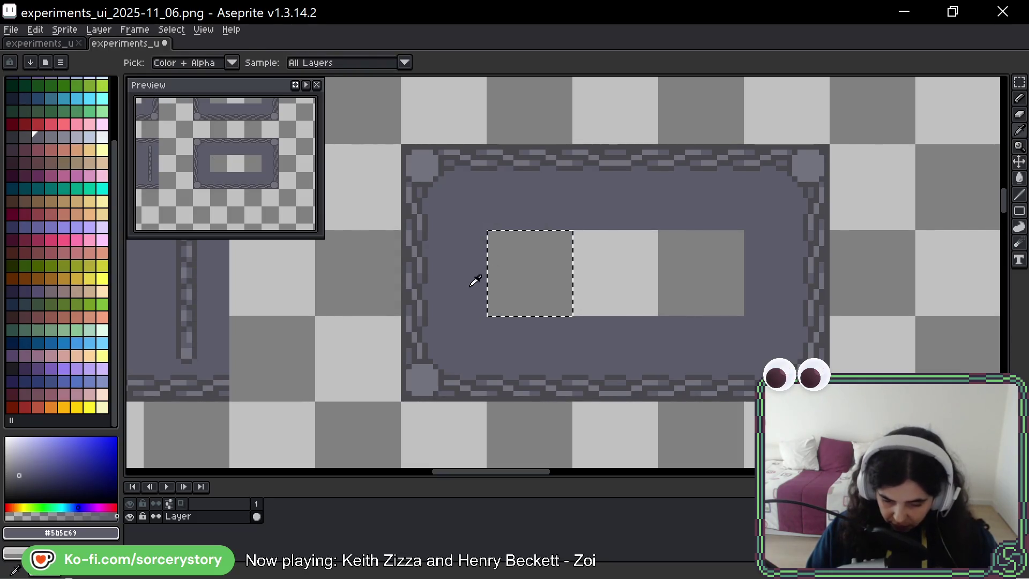
click(536, 297)
key(ctrl+d)
scroll(552, 300, down, 1)
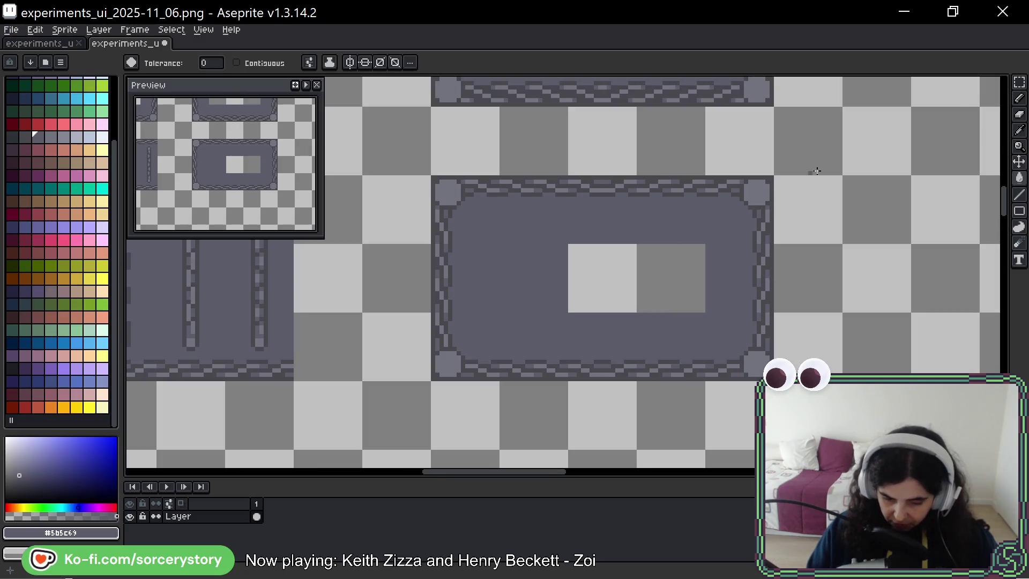
click(1020, 82)
scroll(766, 258, down, 2)
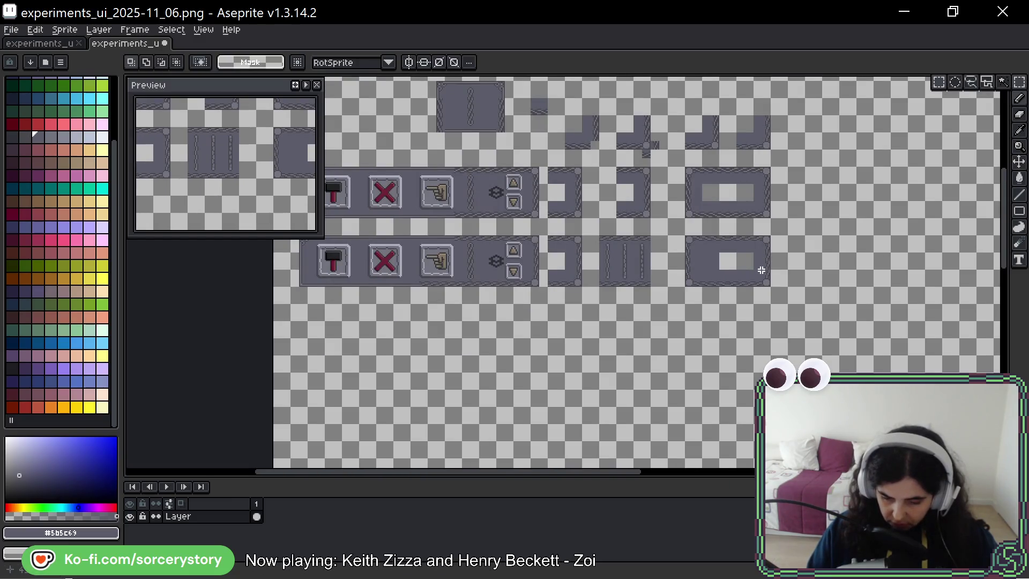
scroll(762, 270, up, 3)
drag(542, 292, 614, 368)
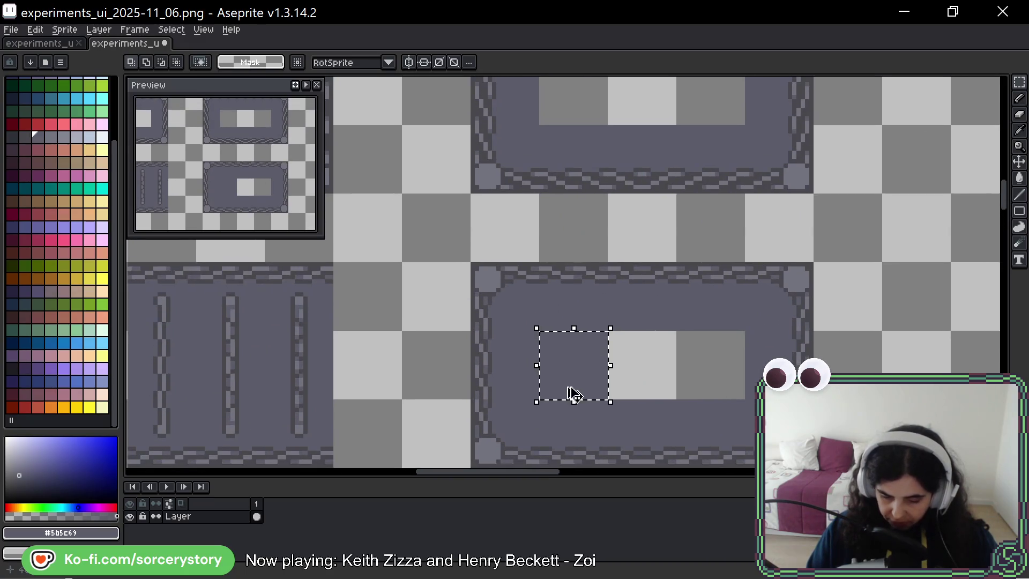
scroll(573, 394, down, 3)
key(ctrl+d)
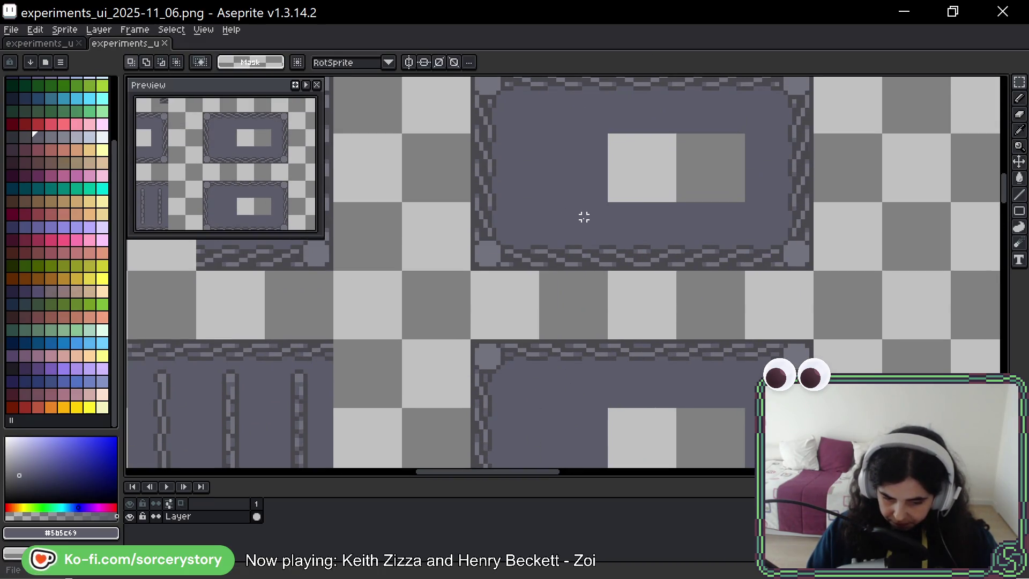
scroll(608, 270, down, 2)
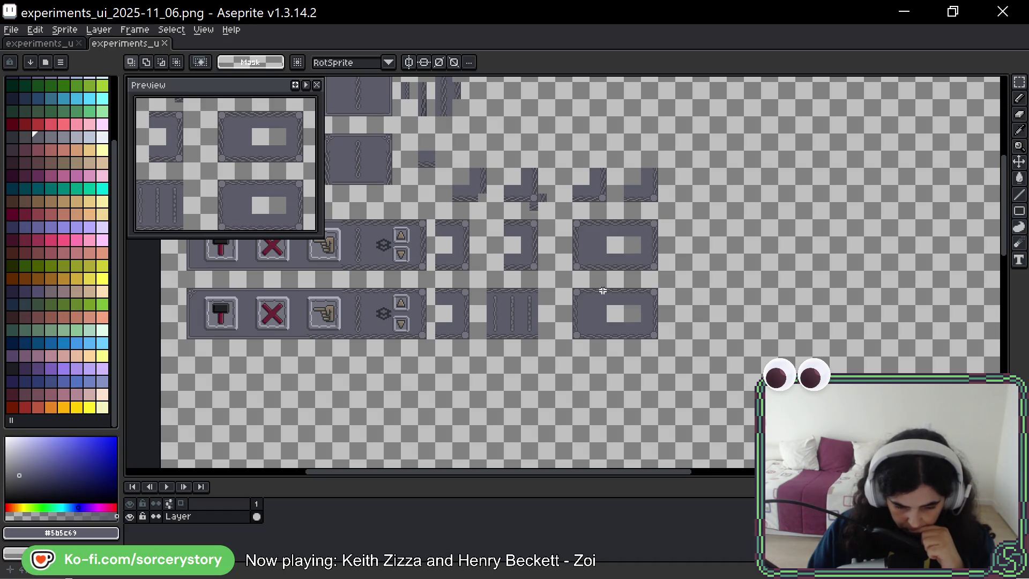
drag(603, 291, 550, 297)
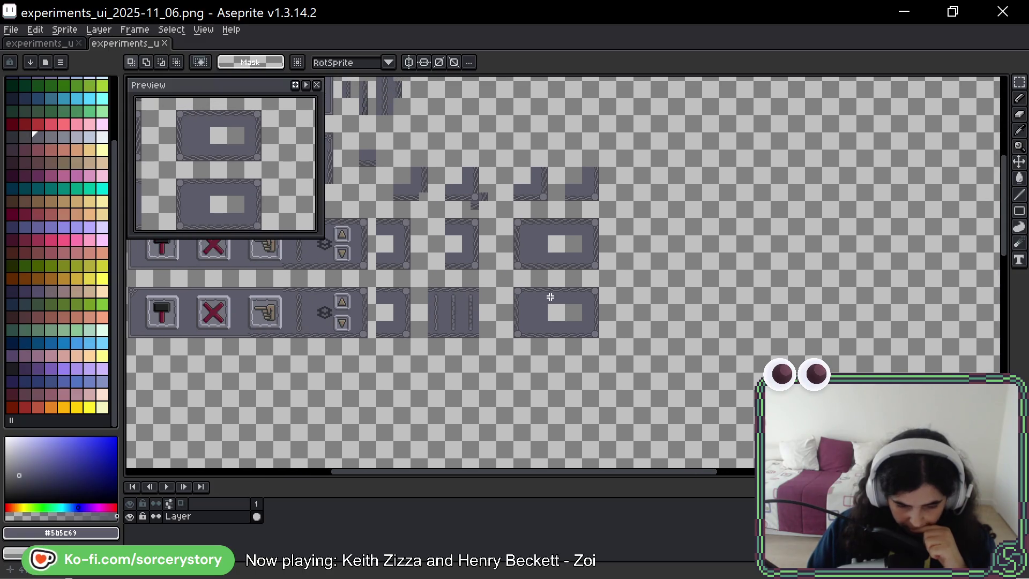
scroll(550, 296, up, 4)
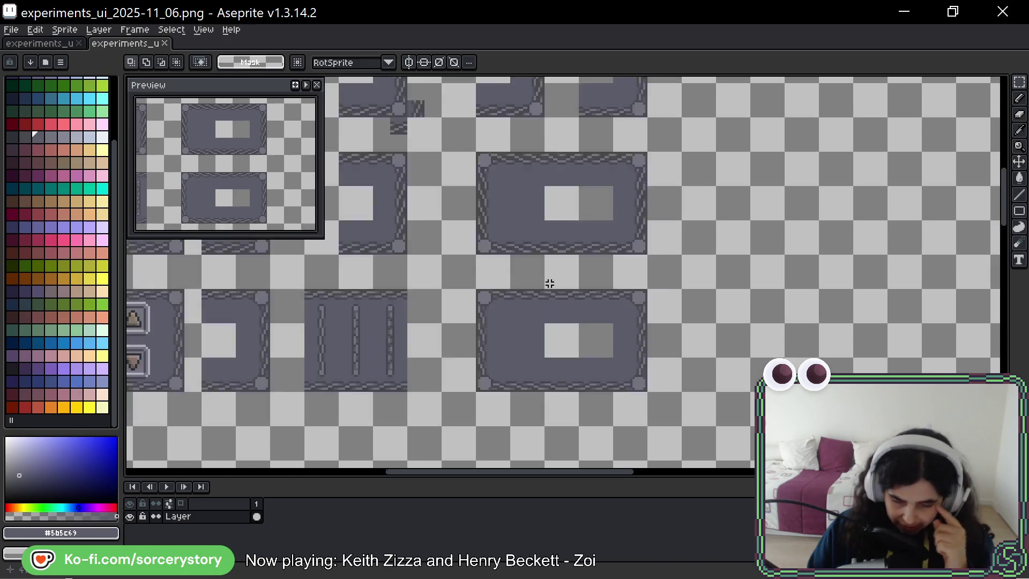
mouse_move(576, 237)
mouse_down()
mouse_move(548, 291)
mouse_move(590, 290)
mouse_up()
scroll(547, 288, down, 4)
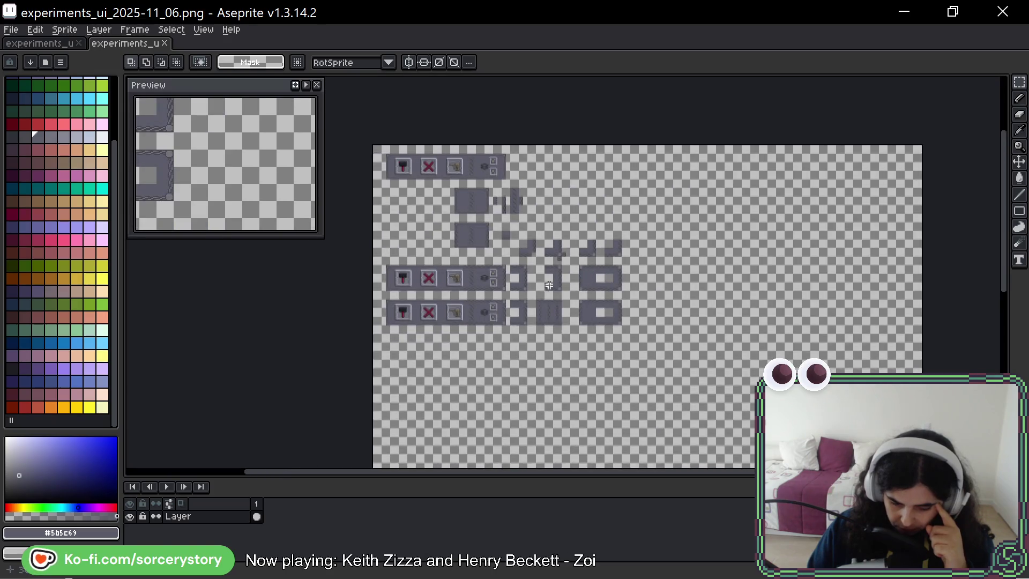
scroll(494, 252, up, 4)
drag(493, 251, 690, 368)
scroll(683, 421, down, 4)
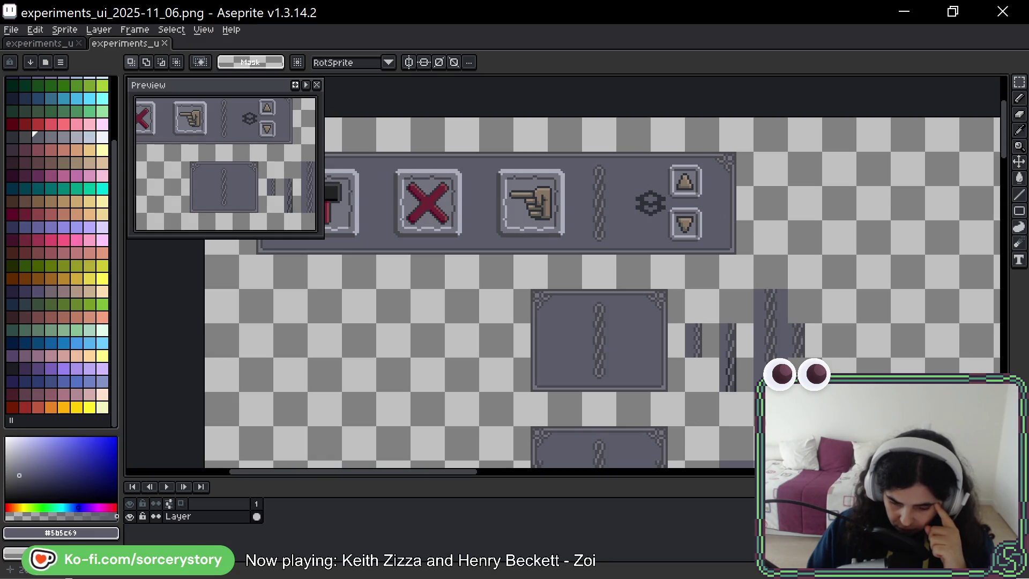
scroll(563, 273, right, 5)
scroll(563, 274, up, 4)
scroll(739, 358, down, 2)
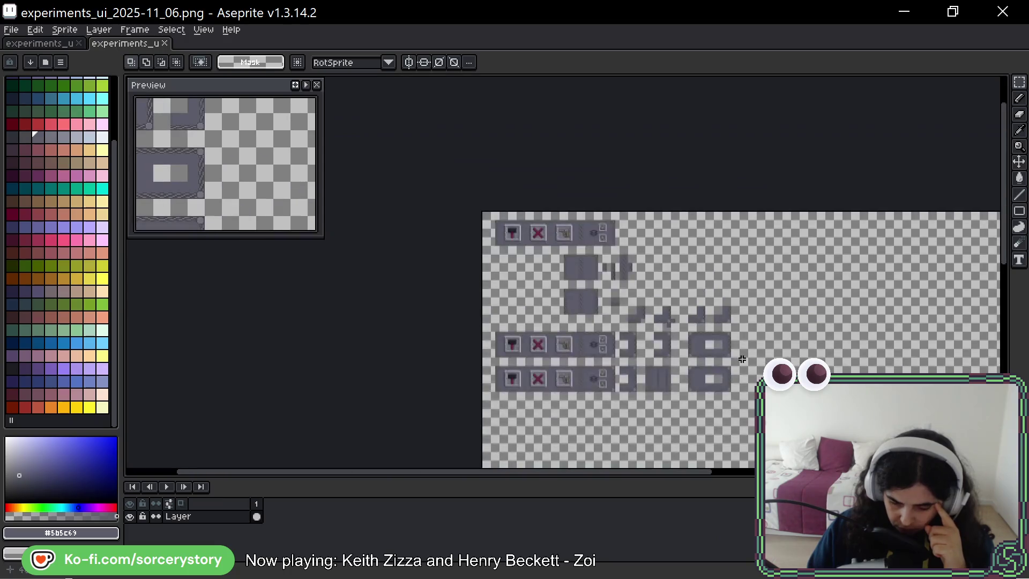
scroll(739, 358, up, 1)
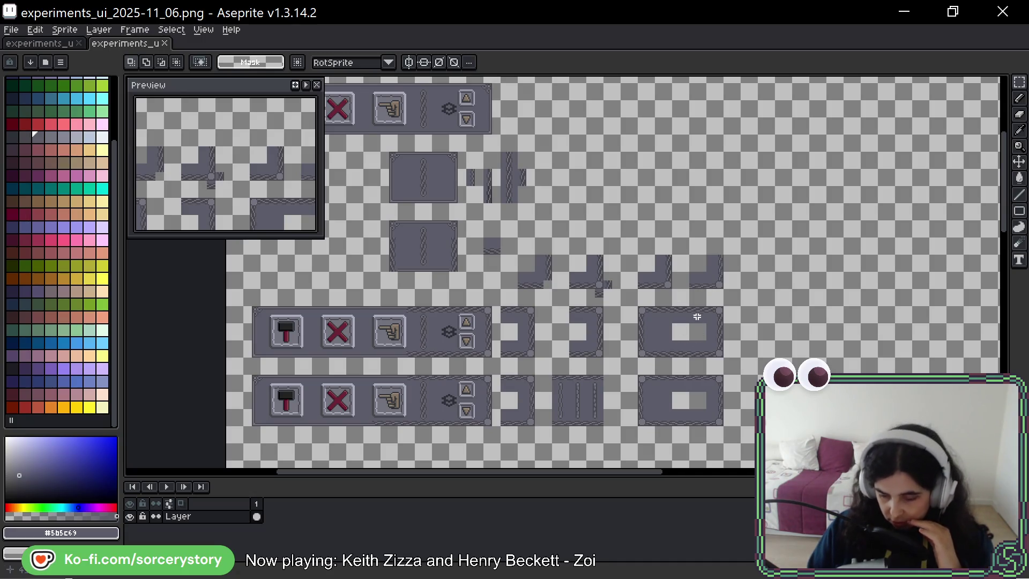
scroll(696, 317, up, 3)
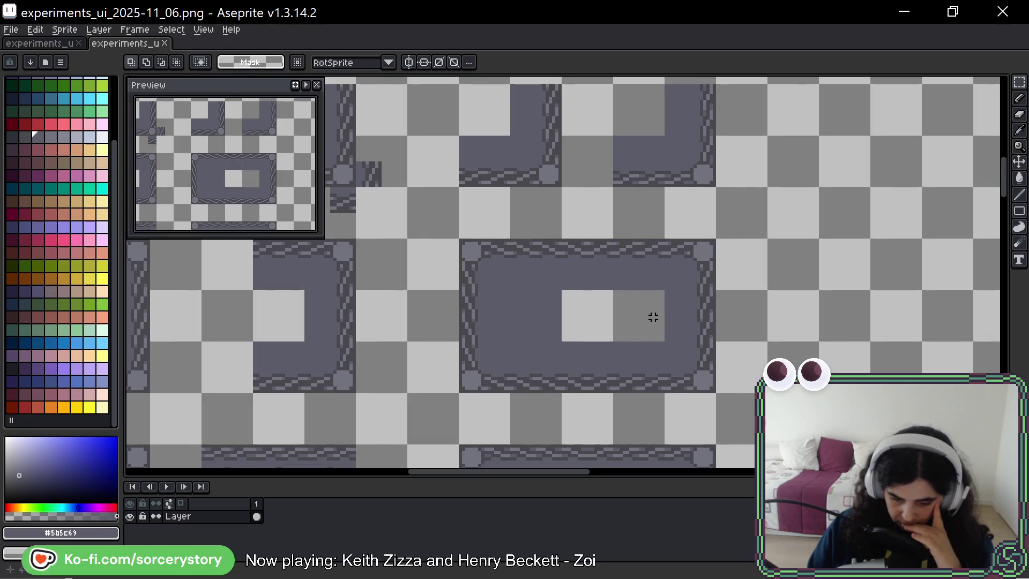
scroll(625, 288, down, 3)
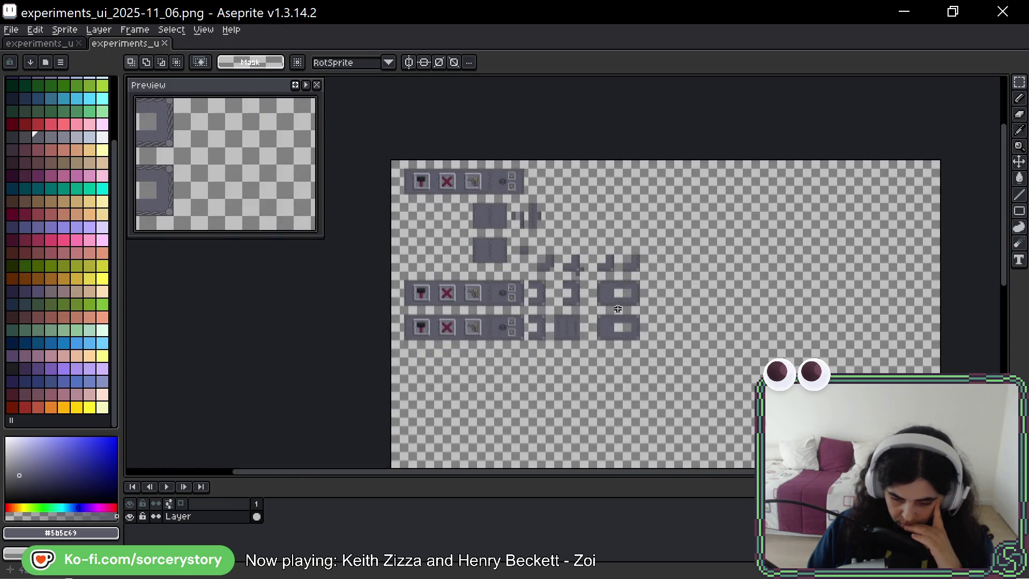
scroll(618, 309, up, 2)
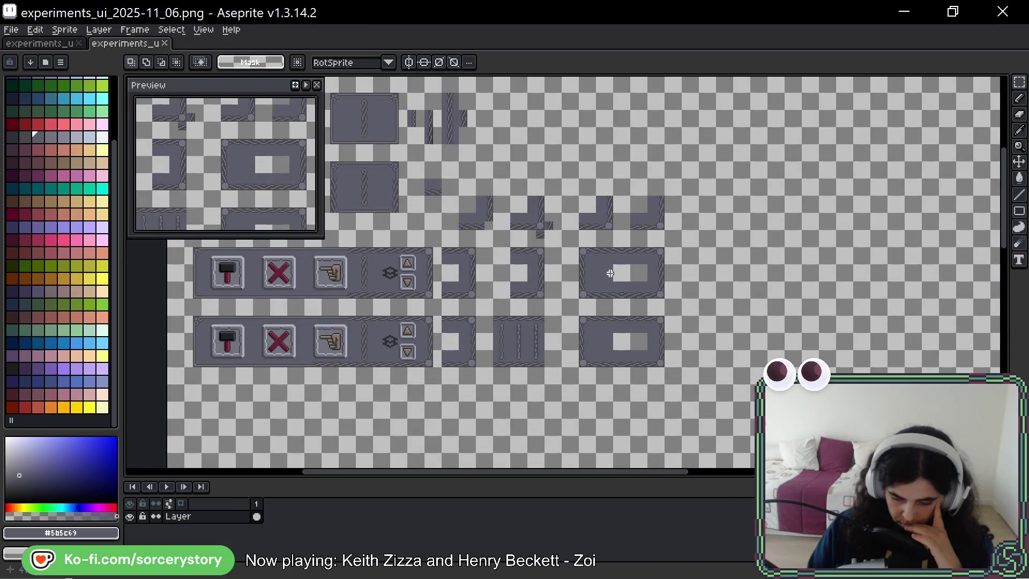
scroll(611, 273, up, 2)
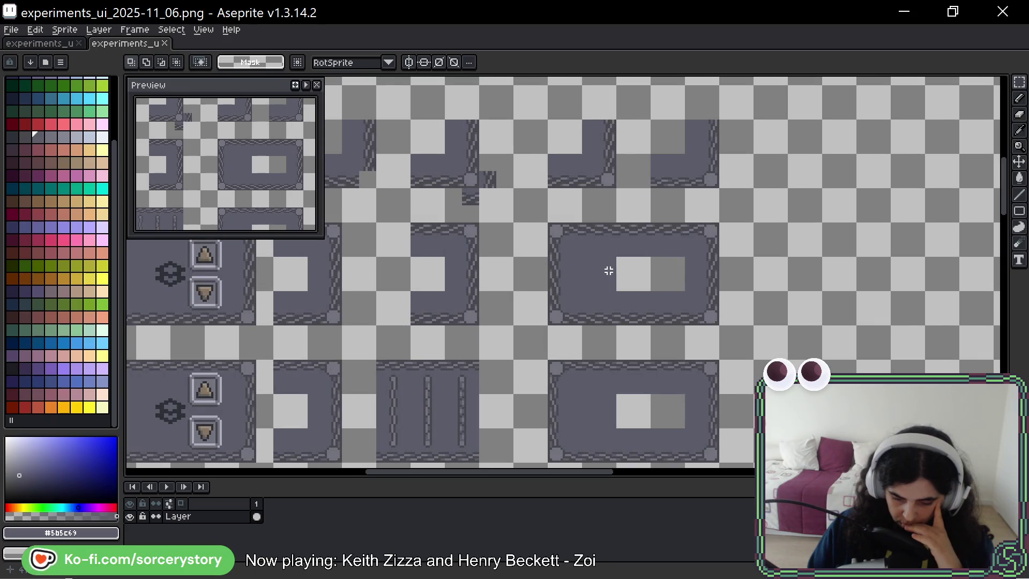
scroll(609, 271, up, 2)
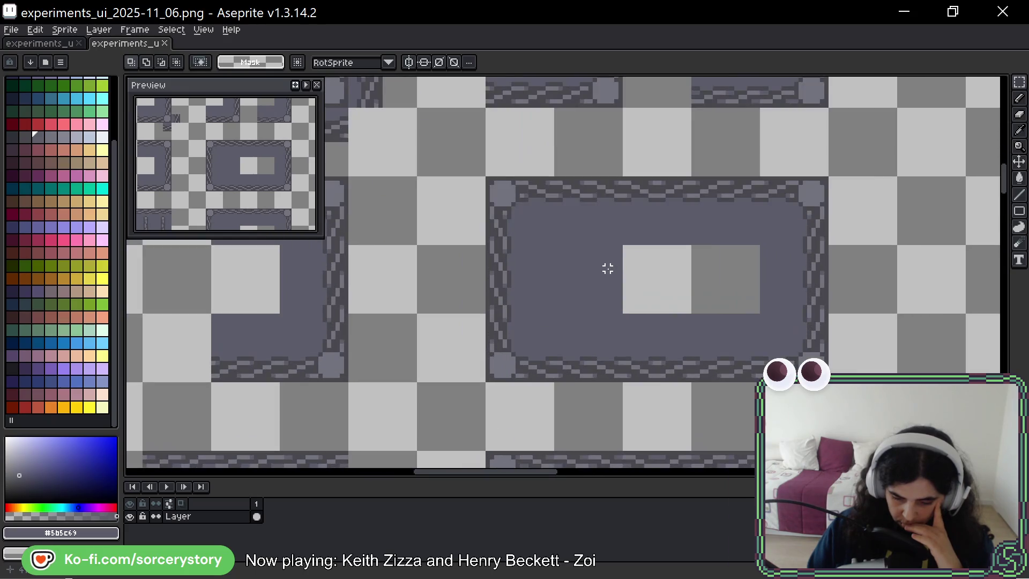
scroll(607, 269, down, 2)
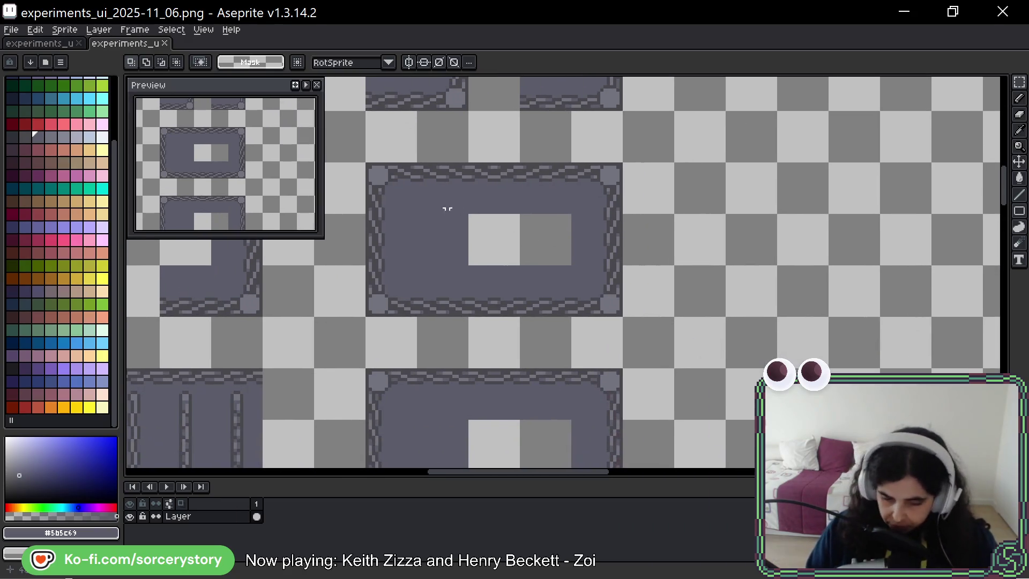
drag(426, 203, 582, 299)
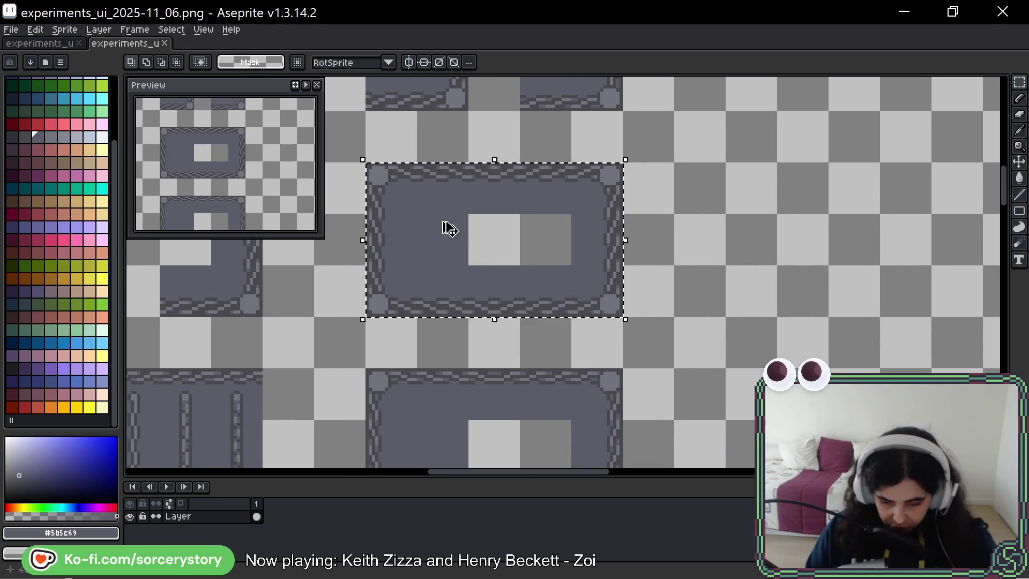
Copy the panel tile to the right and cover its inner window's light squares with dark
drag(448, 225, 761, 238)
drag(895, 219, 591, 209)
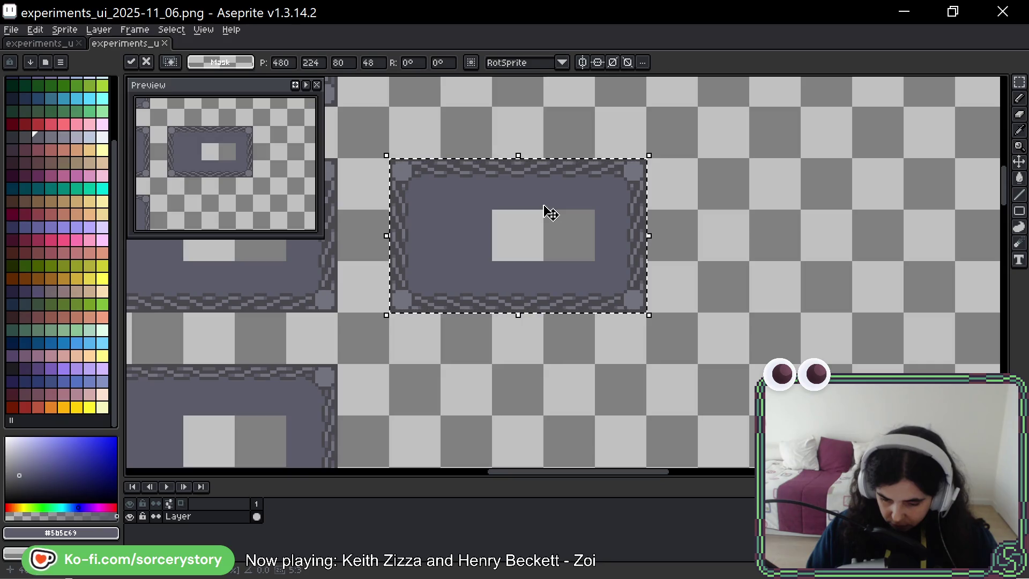
key(ctrl+d)
drag(437, 229, 552, 248)
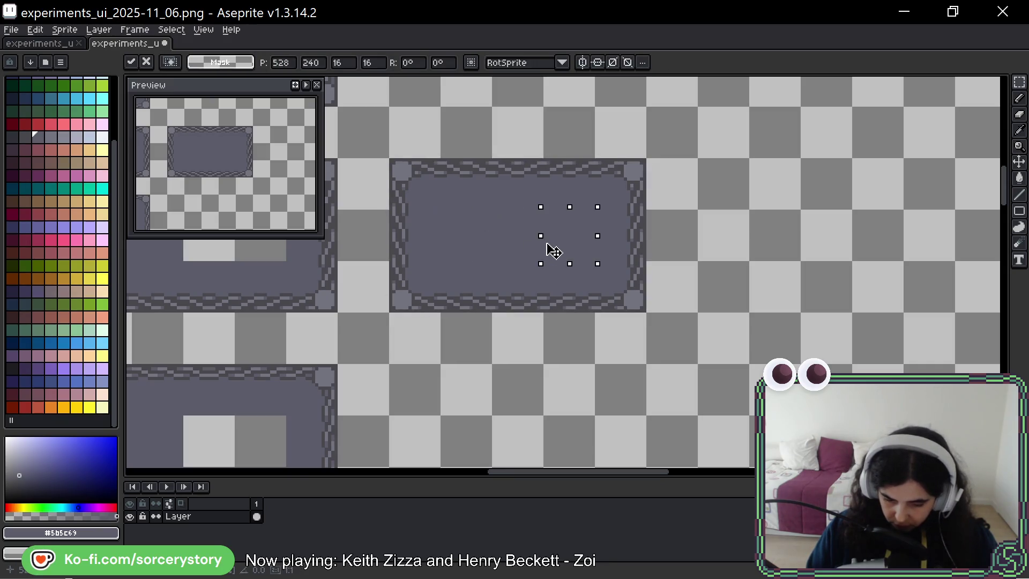
key(ctrl+d)
Select the panel's dark interior by colour and set up a gradient in dark swatch Idx-31
key(w)
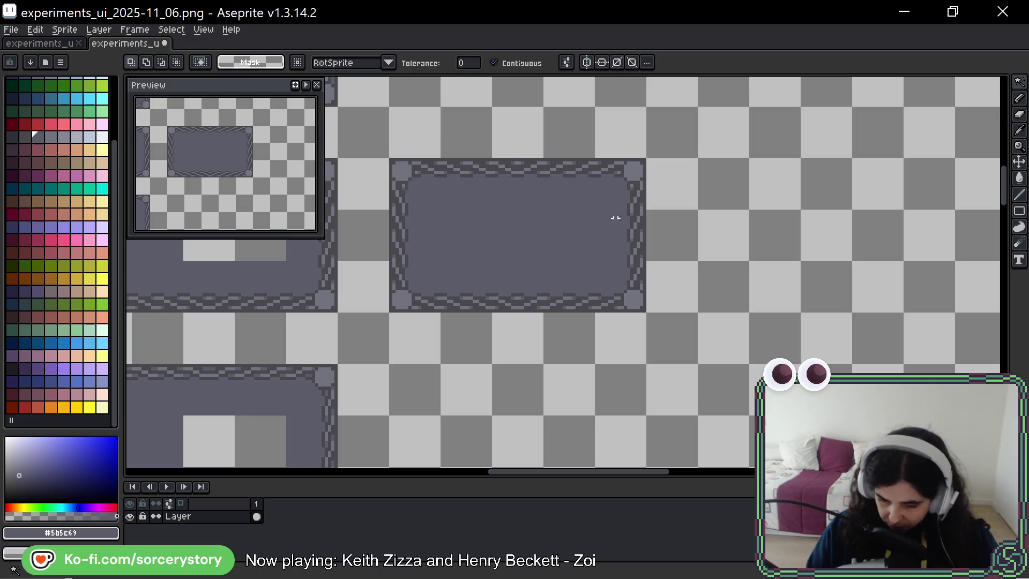
click(560, 243)
scroll(480, 229, up, 1)
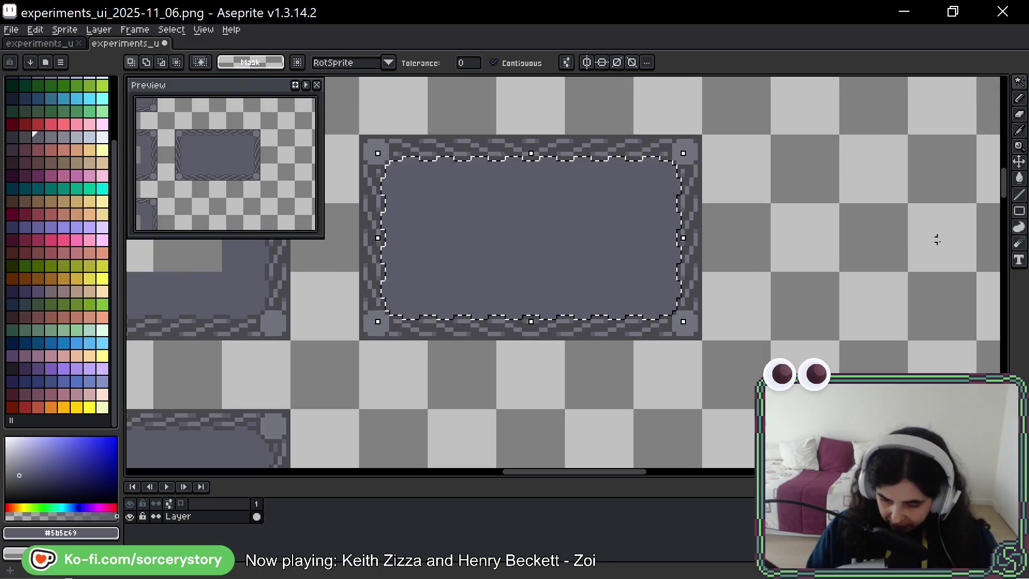
drag(1019, 178, 1005, 185)
drag(514, 214, 574, 207)
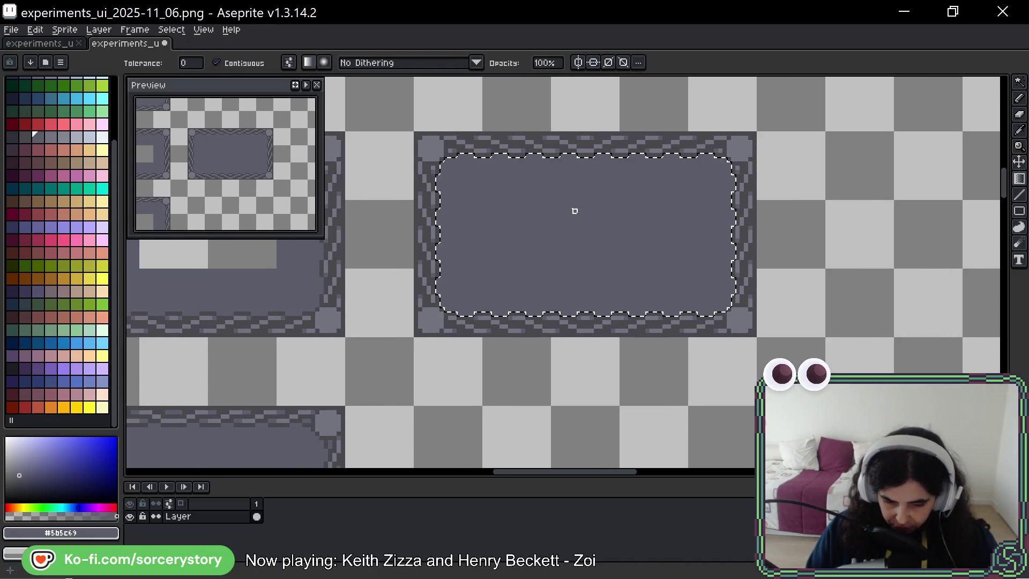
scroll(514, 160, up, 1)
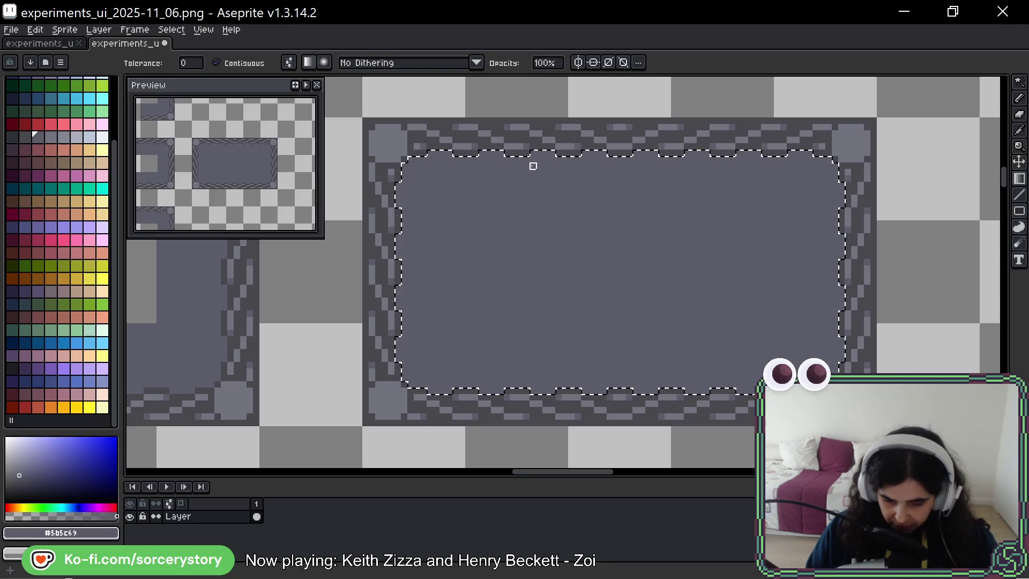
key(i)
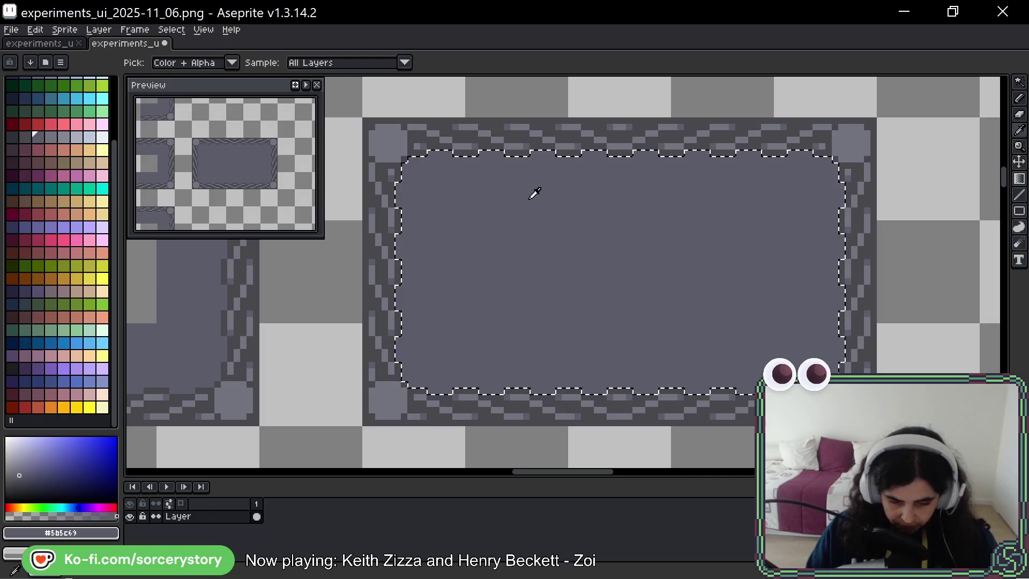
key(g)
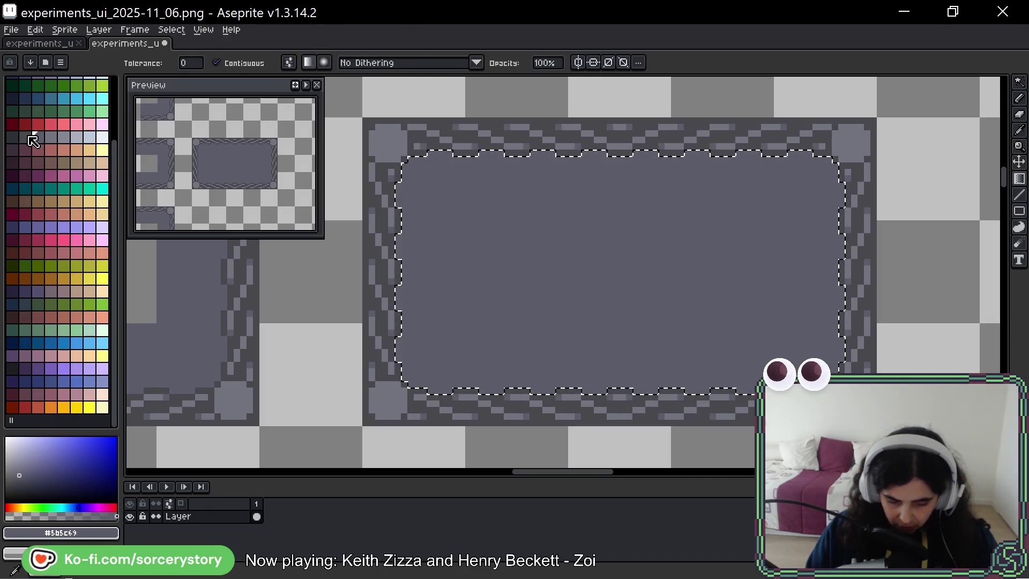
click(29, 137)
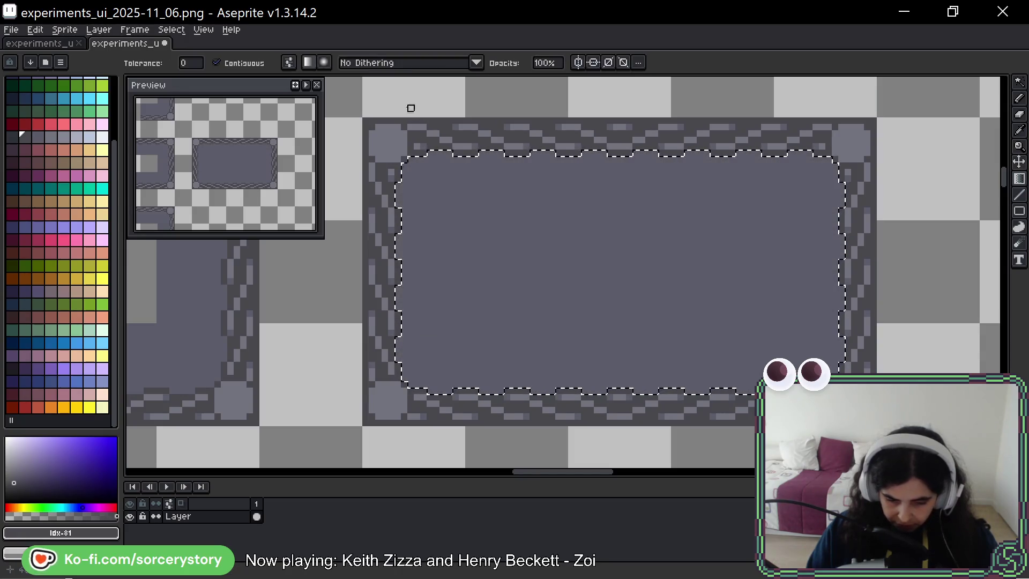
Choose Bayer Matrix 8x8 dithering and drag the gradient from the interior's top to its bottom
click(415, 63)
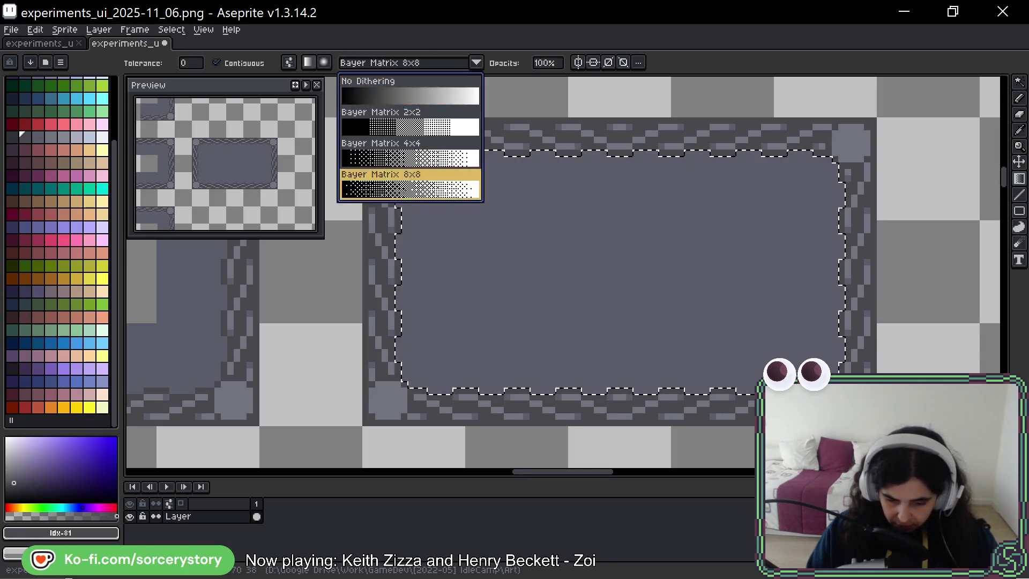
click(412, 190)
mouse_move(575, 156)
mouse_down()
mouse_move(597, 280)
mouse_move(578, 417)
mouse_move(590, 423)
mouse_up()
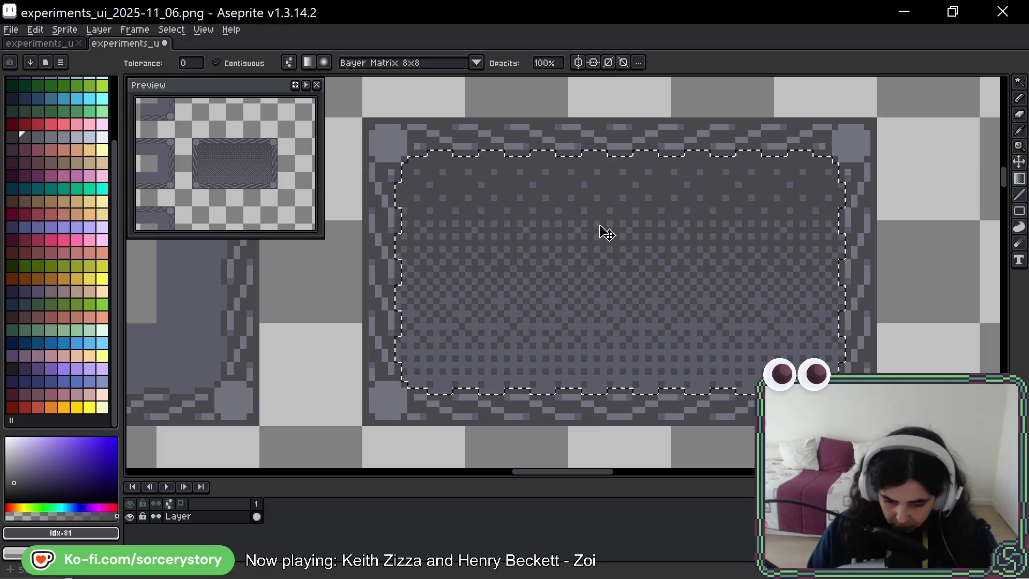
click(591, 160)
mouse_move(584, 154)
mouse_down()
mouse_move(593, 248)
mouse_move(578, 424)
mouse_up()
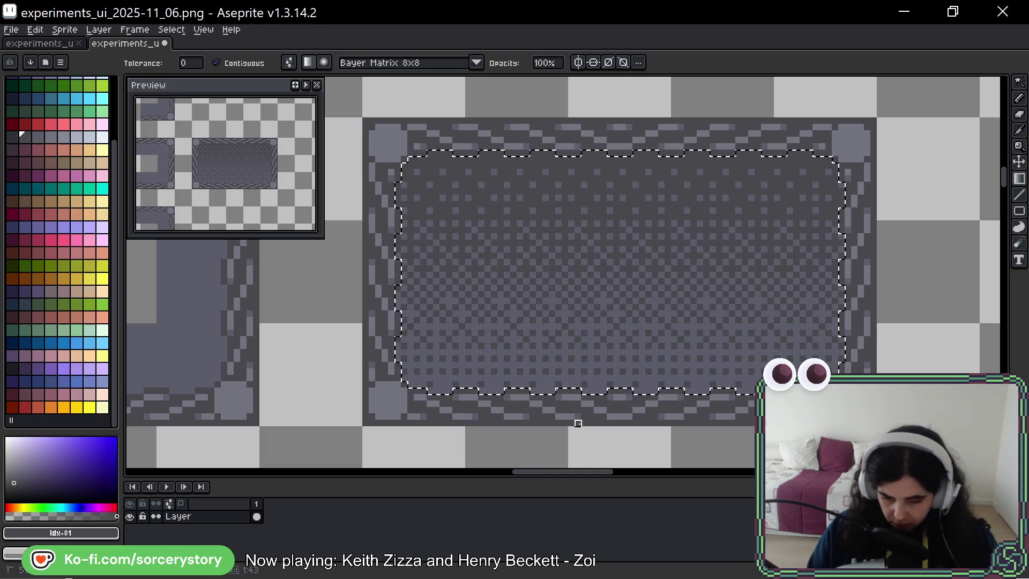
scroll(749, 304, down, 5)
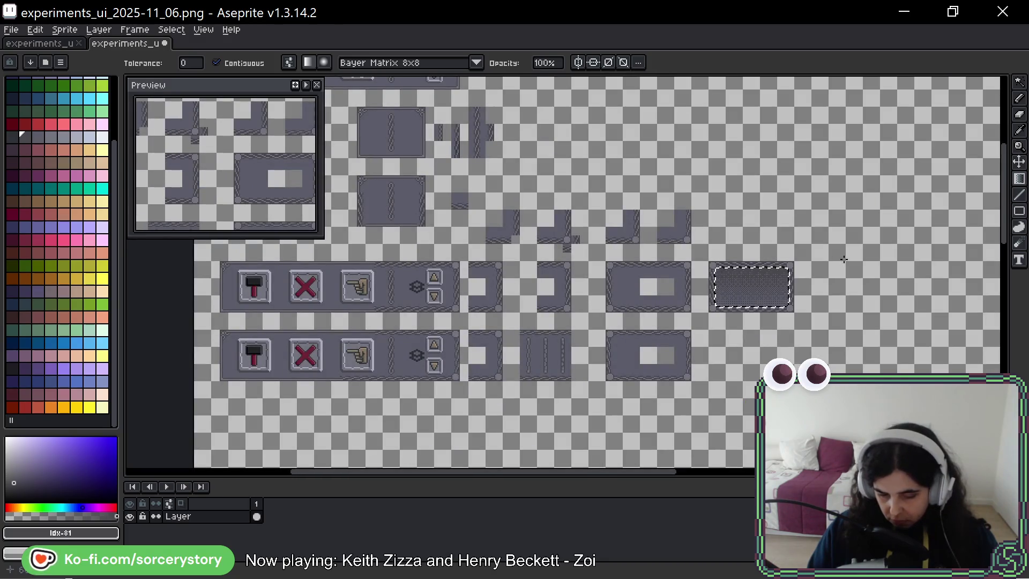
drag(847, 257, 643, 246)
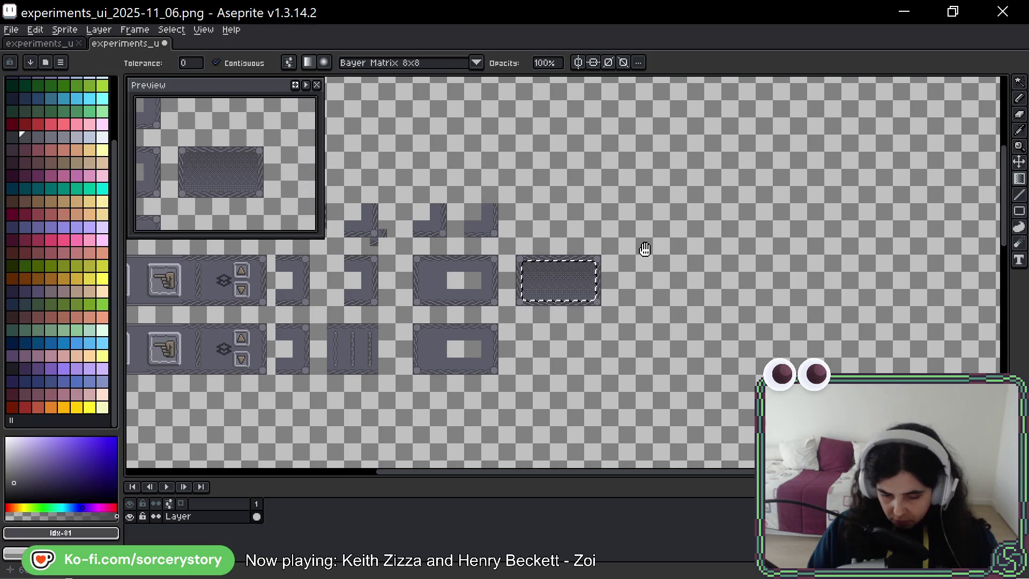
scroll(557, 282, up, 4)
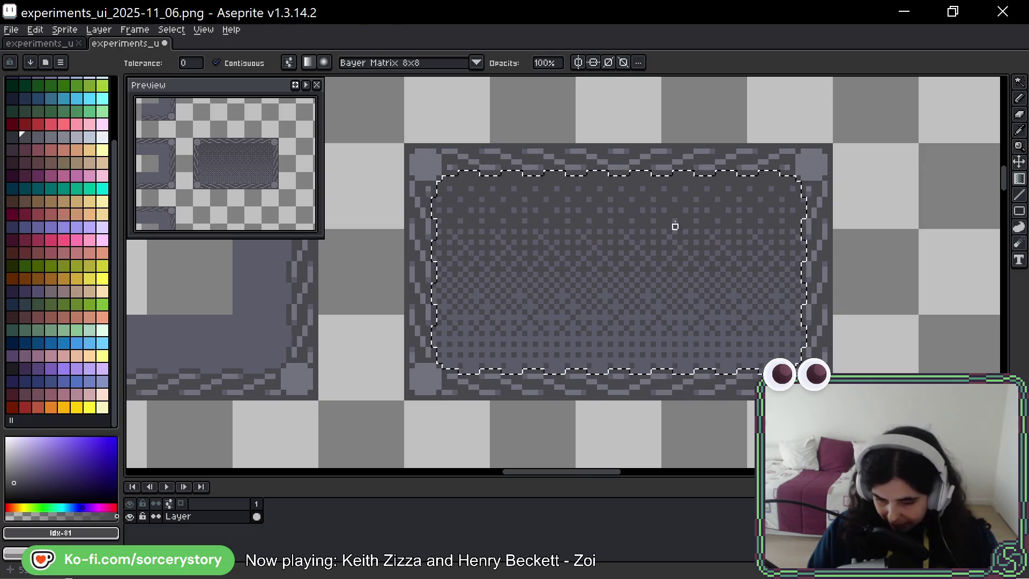
Redraw the dithered gradient in several directions, ending densest at bottom-left and fading right
key(ctrl+z)
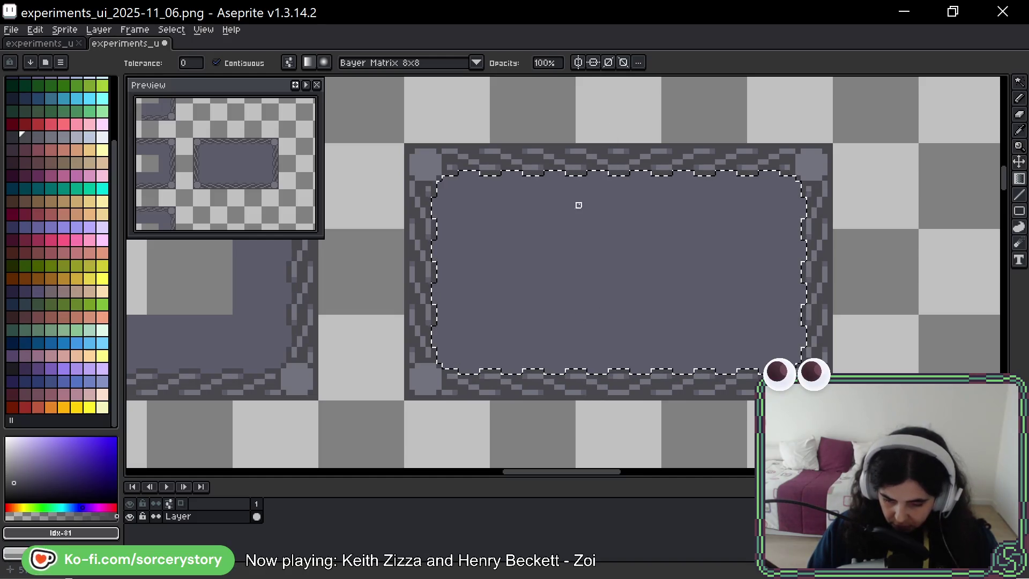
mouse_move(579, 205)
mouse_down()
mouse_move(595, 281)
mouse_move(625, 333)
mouse_move(744, 221)
mouse_up()
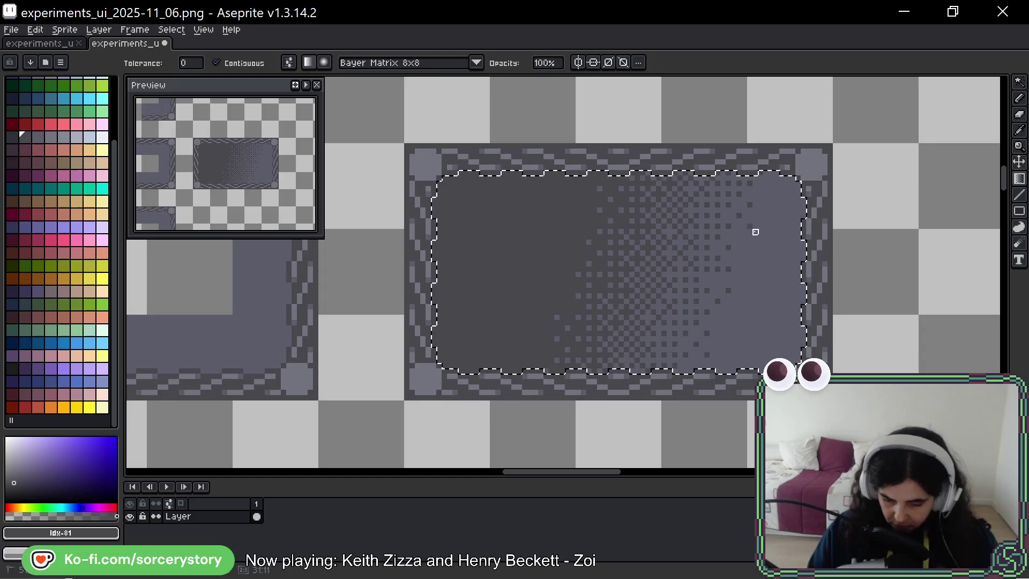
key(ctrl+z)
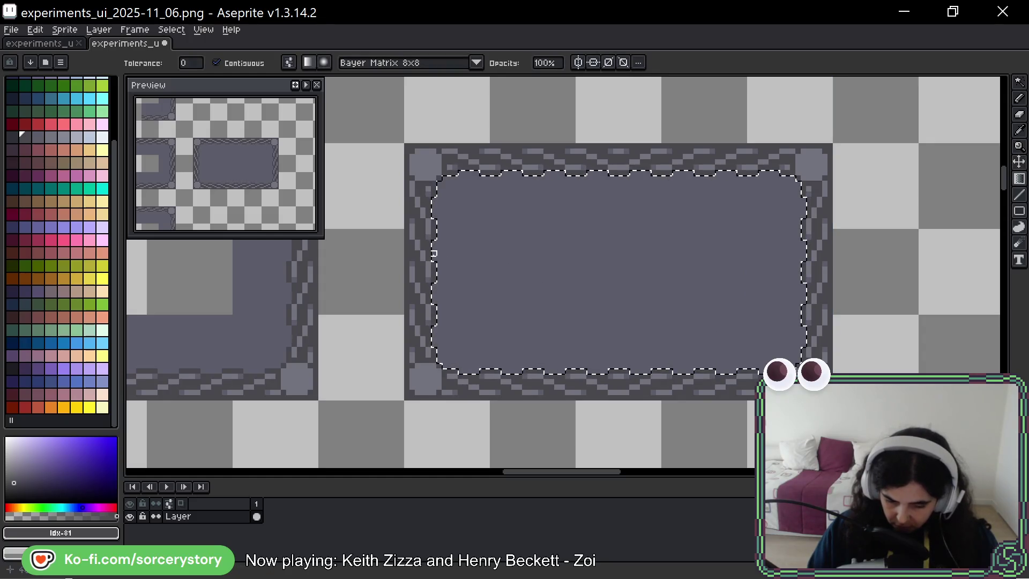
drag(434, 254, 804, 259)
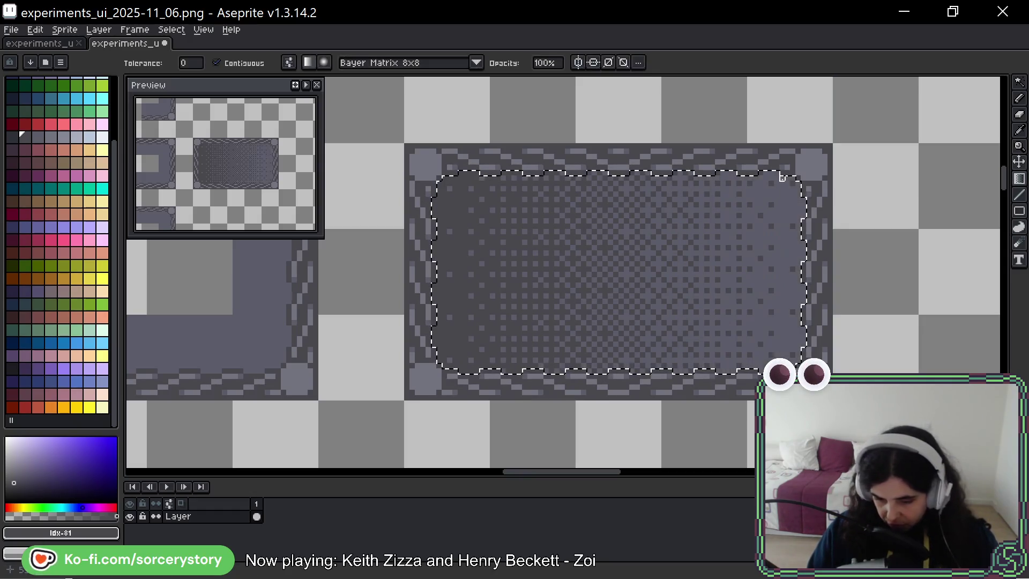
click(784, 180)
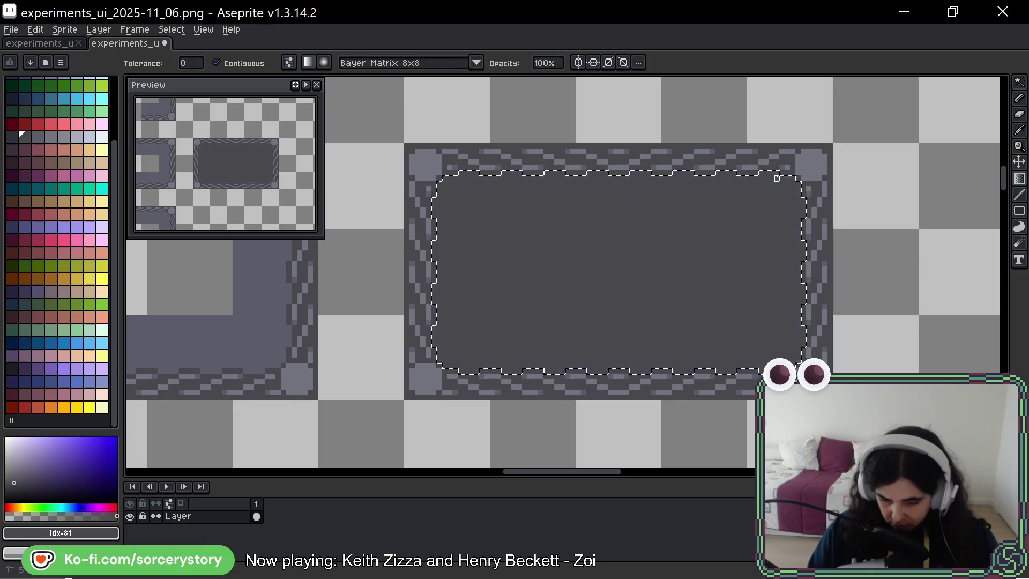
mouse_move(780, 174)
mouse_down()
mouse_move(475, 322)
mouse_move(451, 367)
mouse_up()
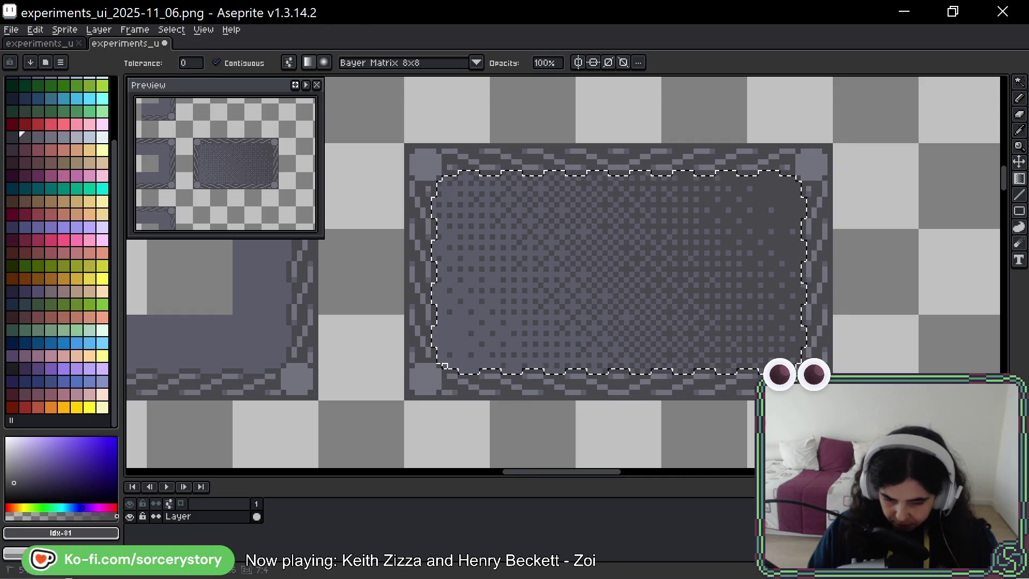
click(445, 361)
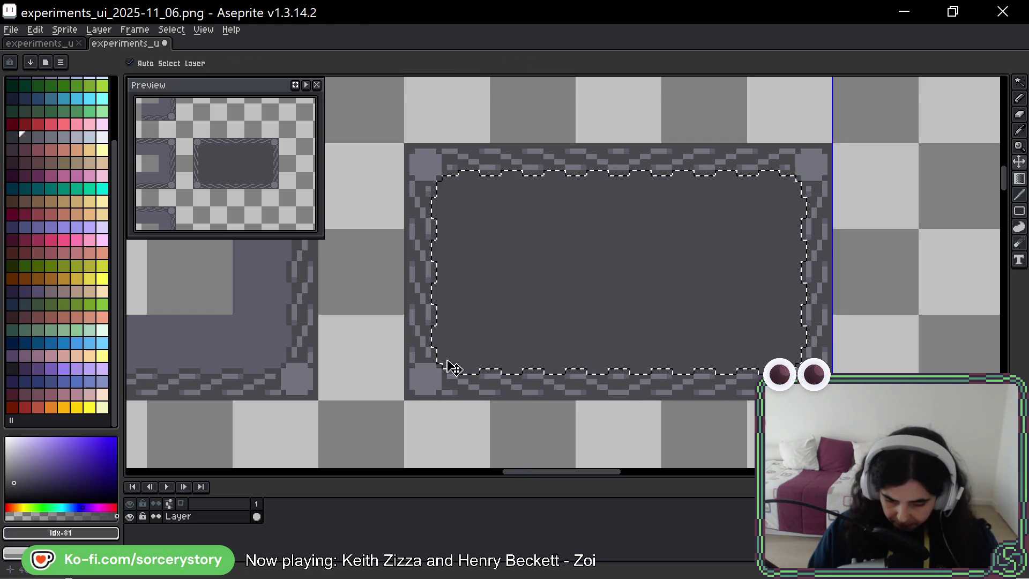
drag(448, 368, 793, 184)
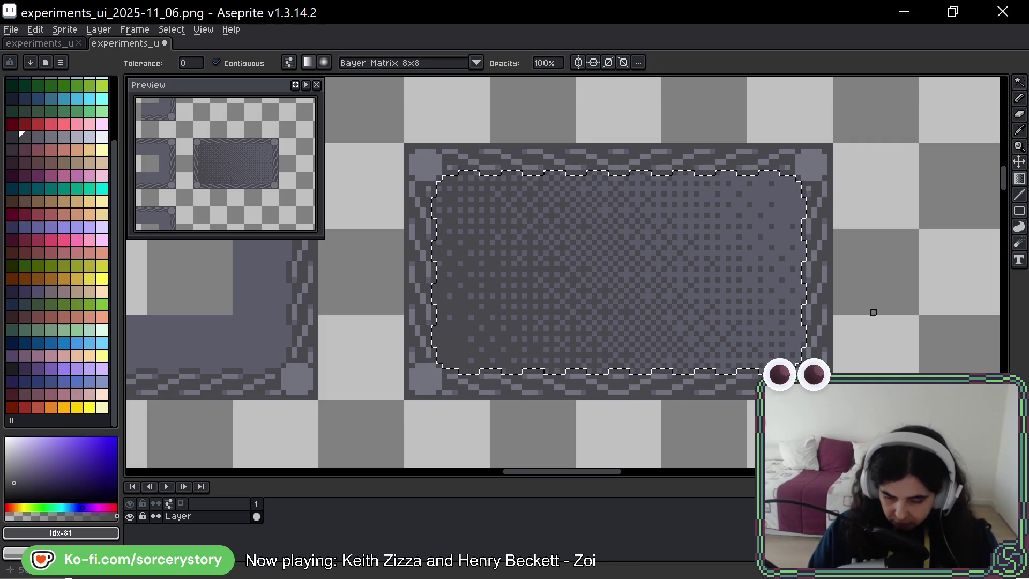
scroll(874, 313, down, 3)
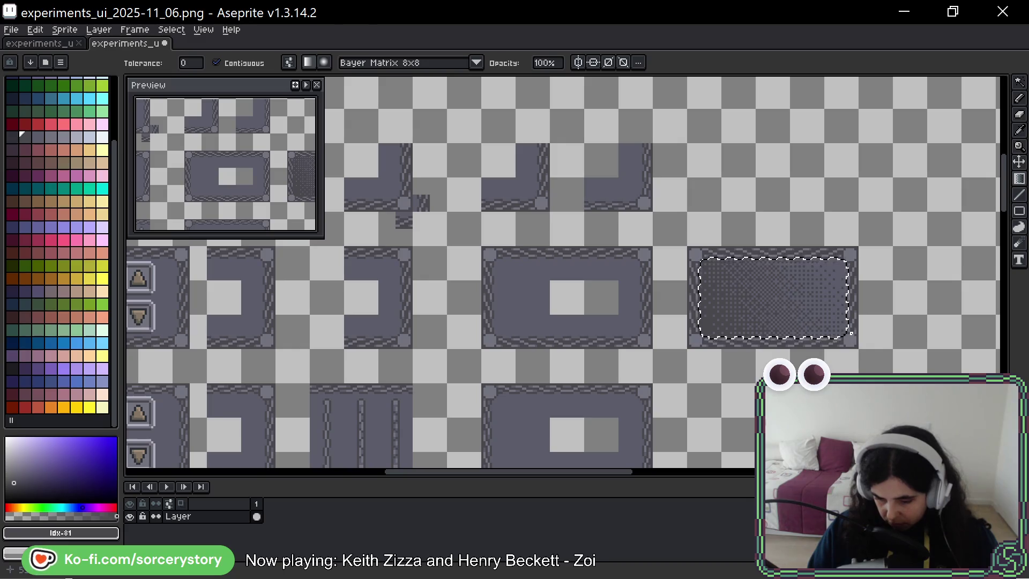
Deselect the dithered panel, move the view to the next tile and switch to the Pencil
scroll(852, 333, down, 2)
scroll(852, 334, down, 1)
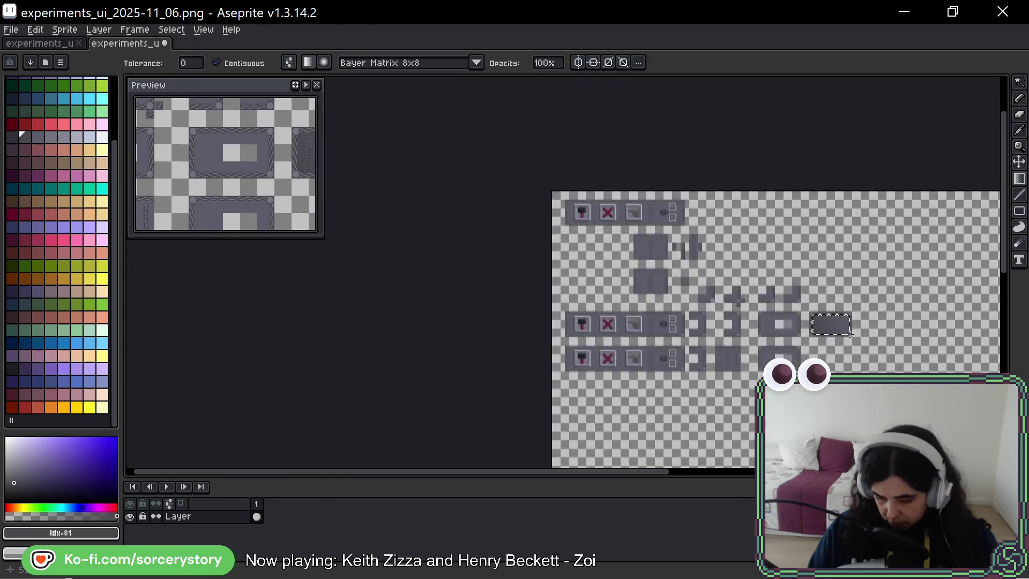
scroll(852, 333, up, 1)
key(ctrl+d)
drag(940, 347, 858, 306)
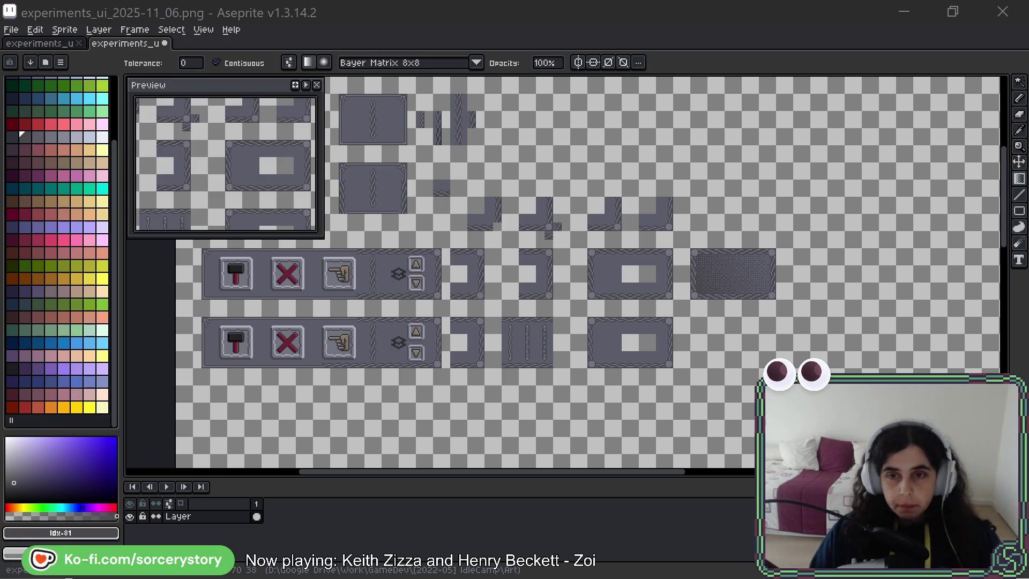
scroll(651, 251, up, 3)
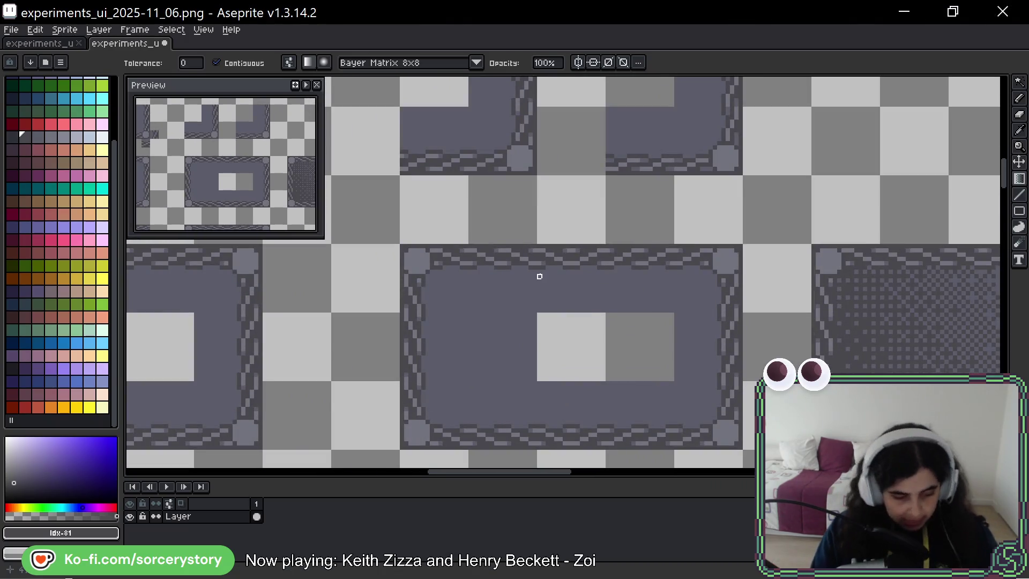
key(b)
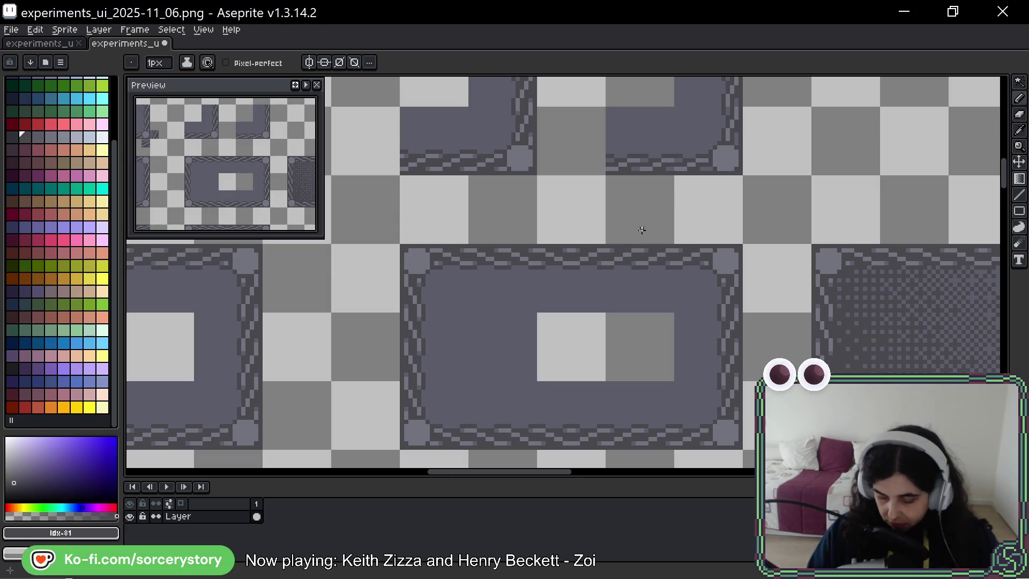
scroll(642, 230, right, 5)
scroll(642, 230, down, 4)
Set the moved bordered panel in place, deselect it and pick the curve line tool
drag(1019, 81, 947, 85)
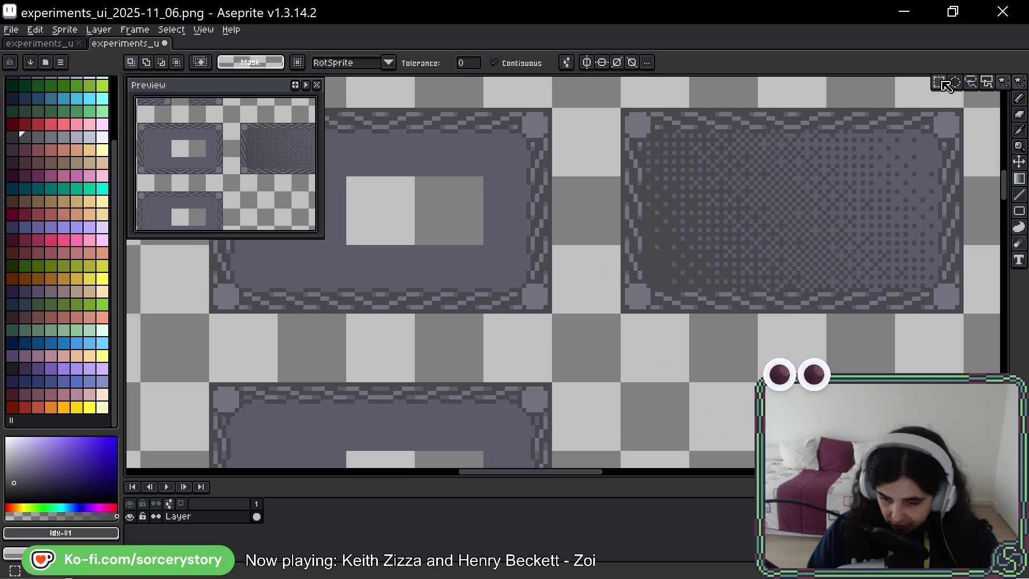
scroll(595, 184, left, 5)
mouse_move(379, 131)
mouse_down()
mouse_move(361, 115)
mouse_move(622, 240)
mouse_move(661, 360)
mouse_move(993, 237)
mouse_move(829, 249)
mouse_up()
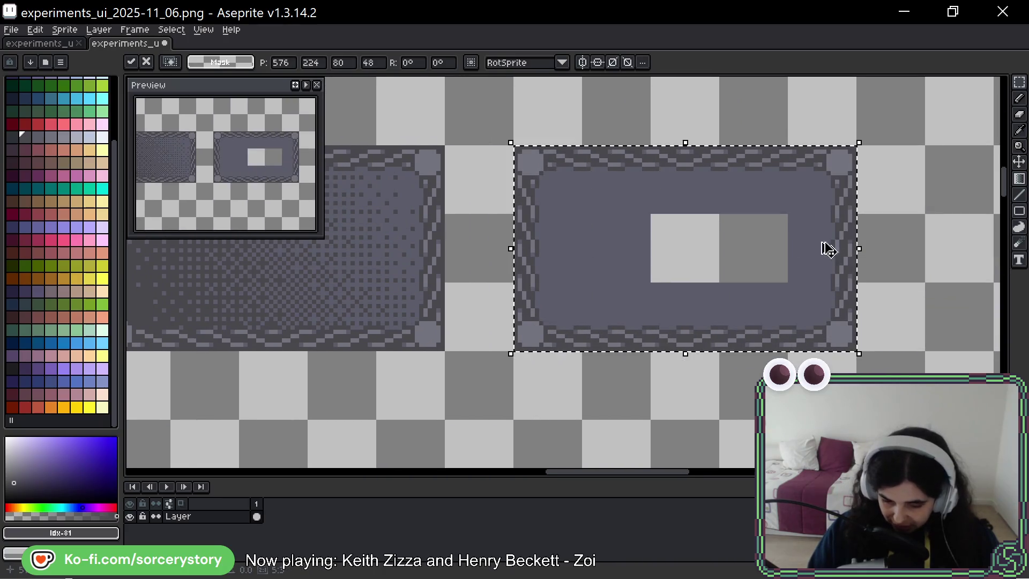
key(ctrl+d)
scroll(572, 203, up, 1)
key(b)
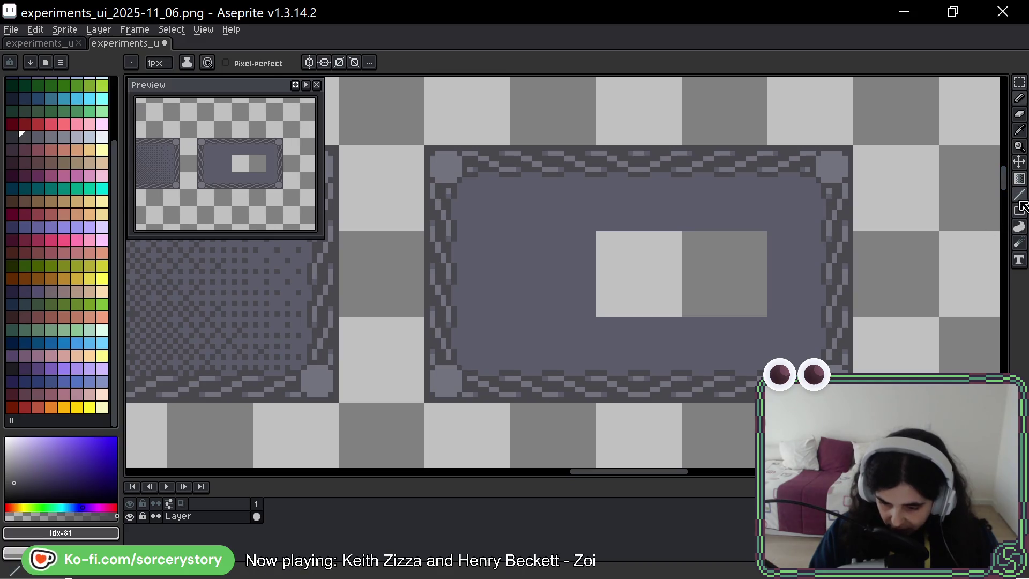
key(shift+l)
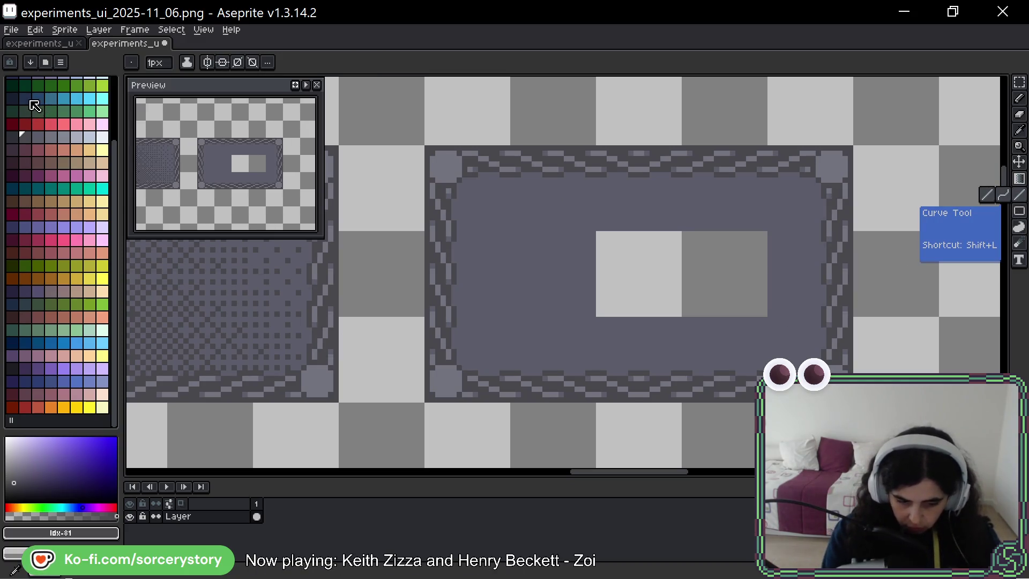
Draw one vertical and two horizontal blue guide lines across the panel
click(64, 99)
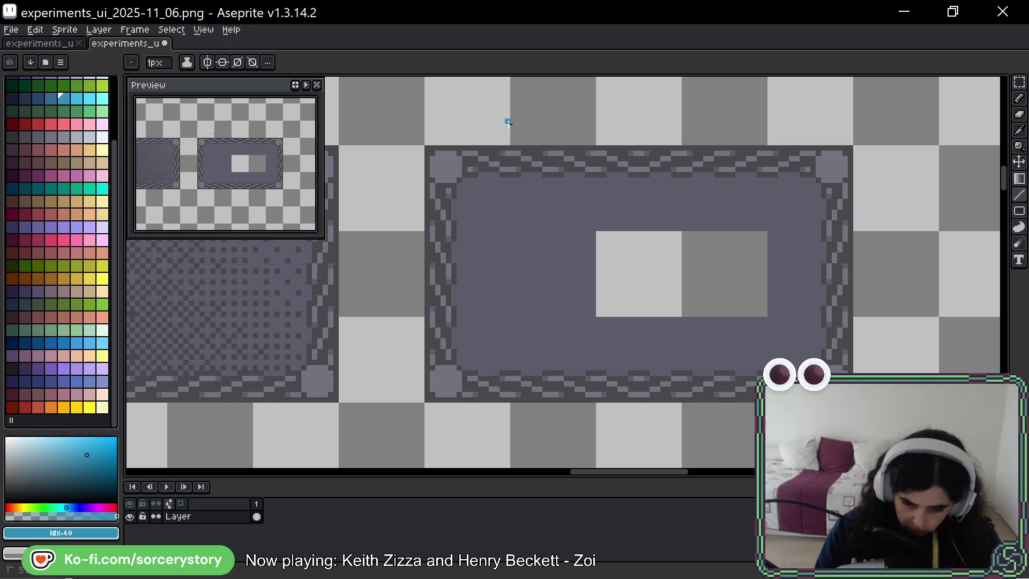
drag(507, 119, 507, 450)
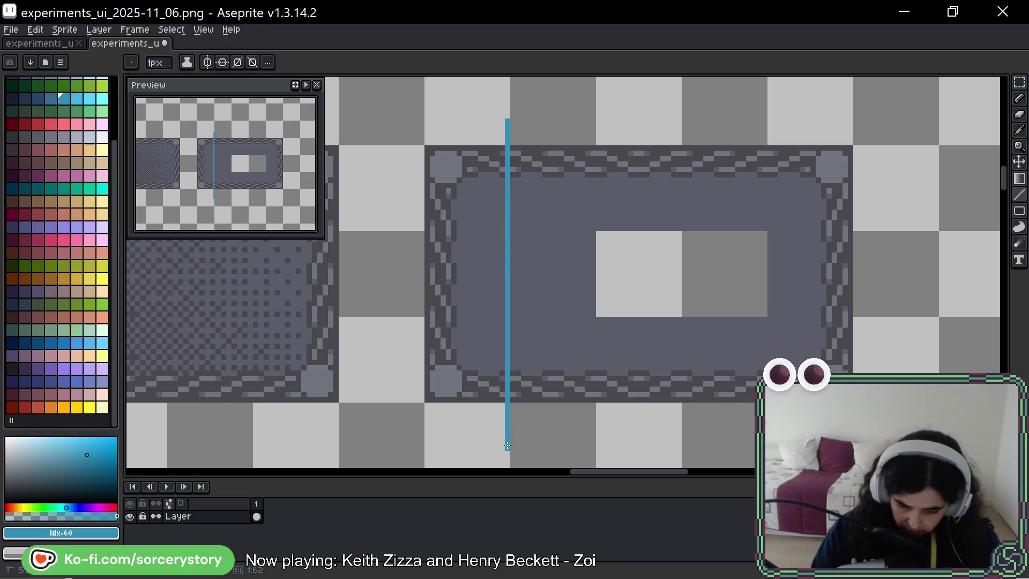
scroll(519, 409, down, 1)
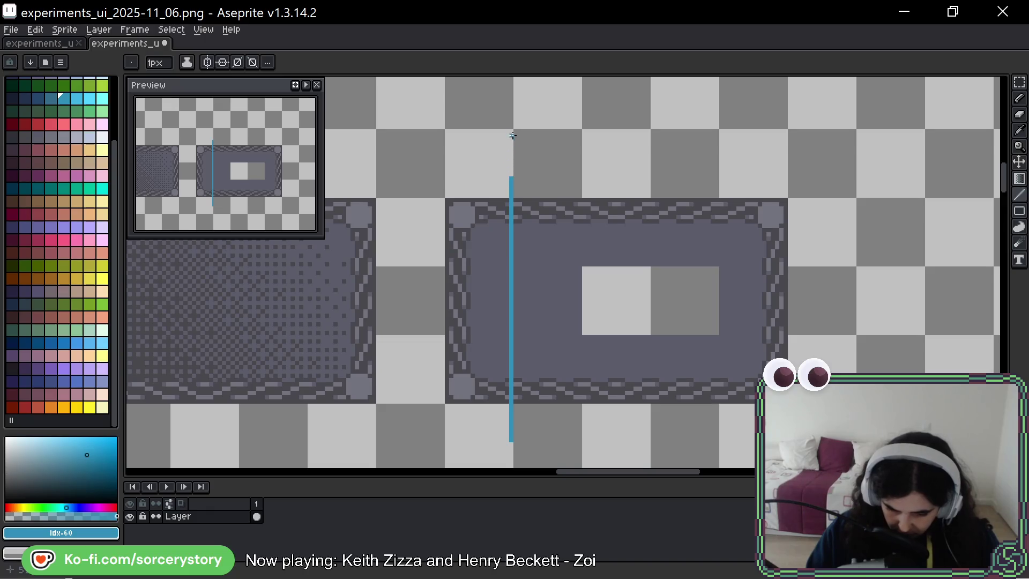
mouse_move(510, 130)
mouse_down()
mouse_move(510, 443)
mouse_move(500, 341)
mouse_move(511, 339)
mouse_up()
scroll(579, 317, up, 1)
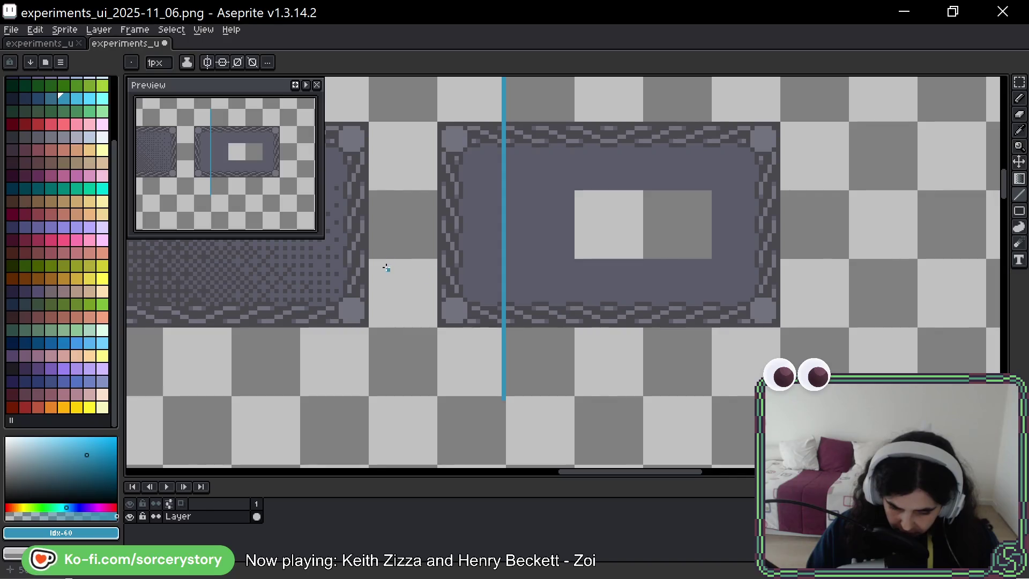
drag(372, 260, 846, 260)
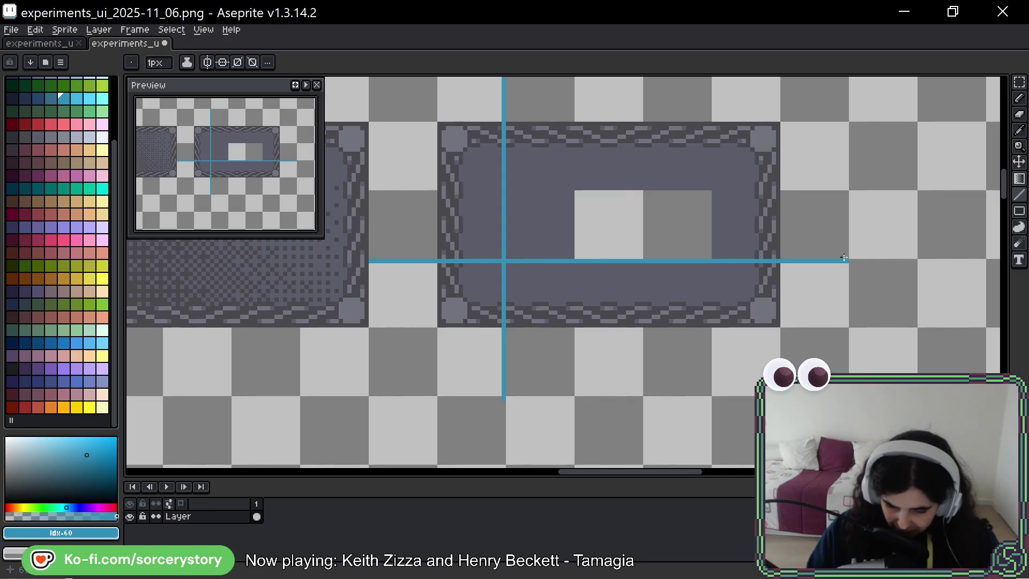
drag(371, 186, 837, 188)
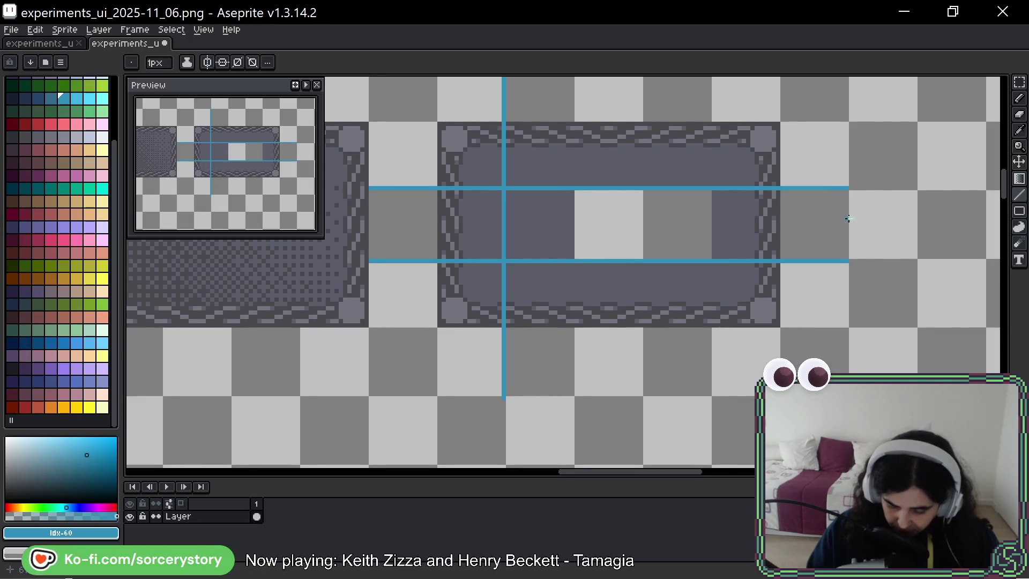
Select the panel with its guides and shift it one grid cell right
scroll(912, 161, up, 1)
click(1018, 83)
scroll(397, 135, down, 1)
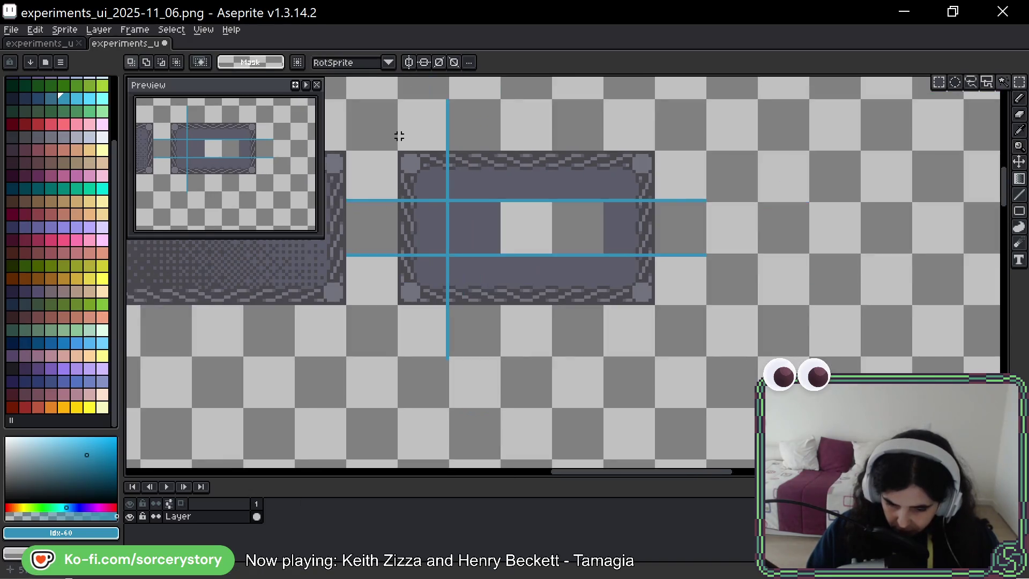
drag(399, 101, 549, 248)
click(370, 123)
drag(370, 124, 705, 355)
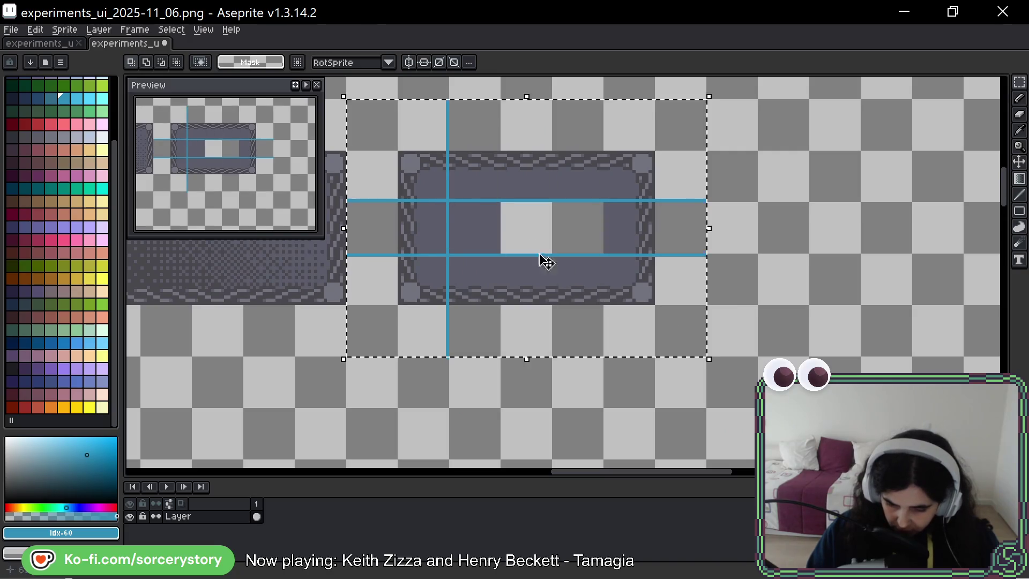
drag(542, 259, 586, 248)
key(ctrl+h)
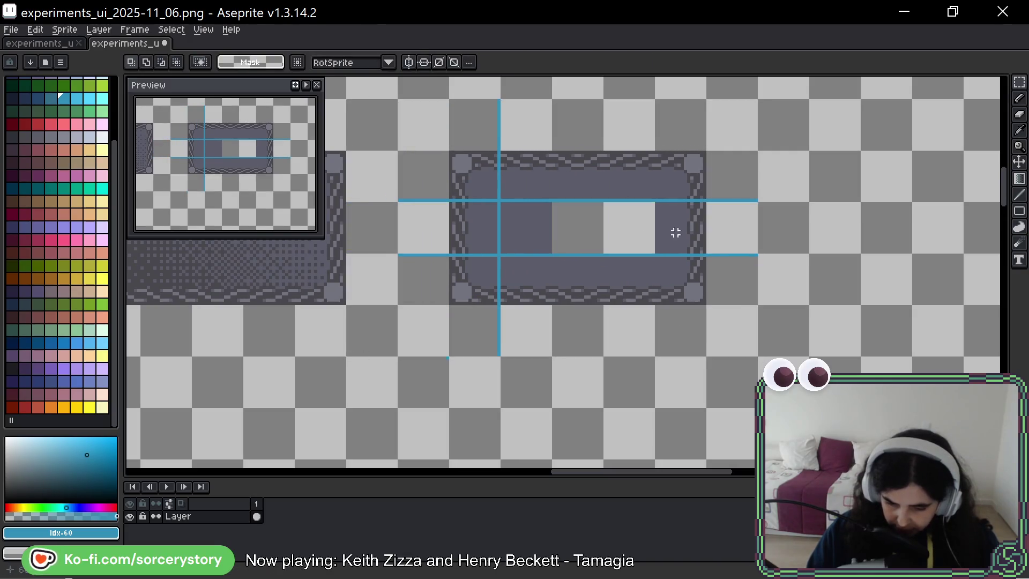
click(1019, 195)
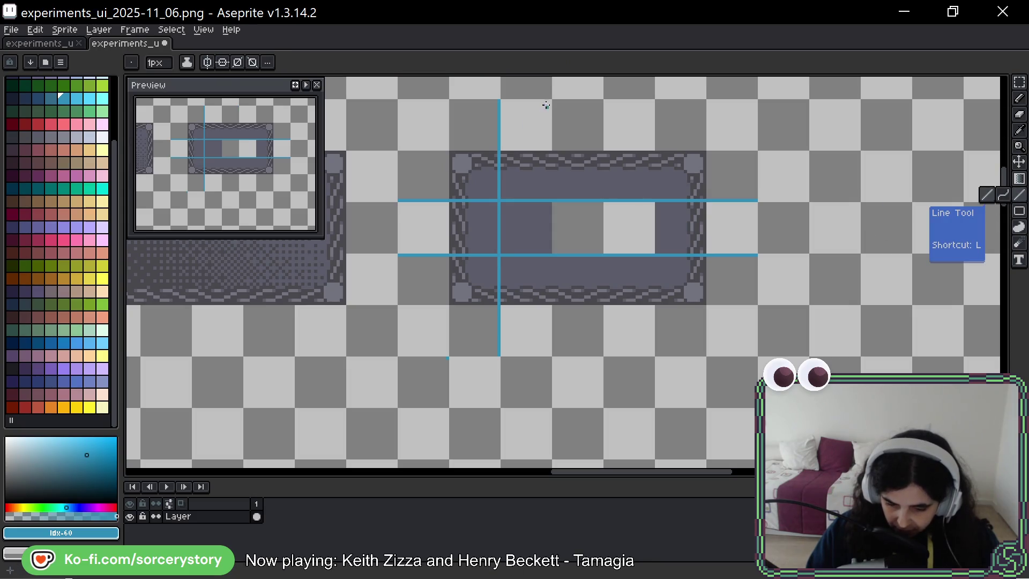
Add more vertical blue guides and redraw the guides thicker, redoing one slanted stroke
mouse_move(550, 101)
mouse_down()
mouse_move(551, 356)
mouse_move(605, 345)
mouse_move(606, 100)
mouse_up()
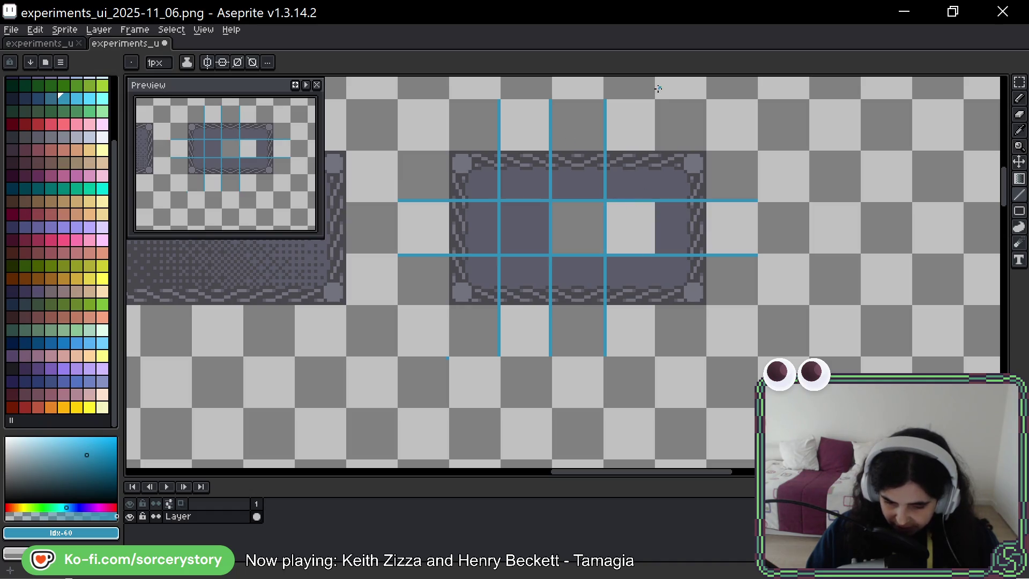
mouse_move(657, 100)
mouse_down()
mouse_move(660, 354)
mouse_move(651, 102)
mouse_up()
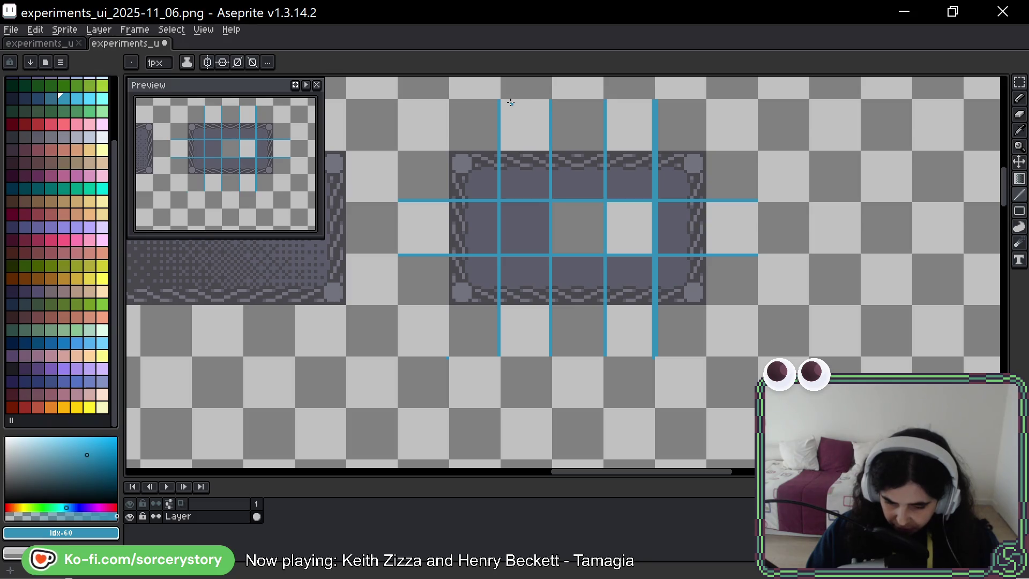
mouse_move(503, 100)
mouse_down()
mouse_move(502, 355)
mouse_move(552, 276)
mouse_move(554, 102)
mouse_move(611, 254)
mouse_move(616, 348)
mouse_up()
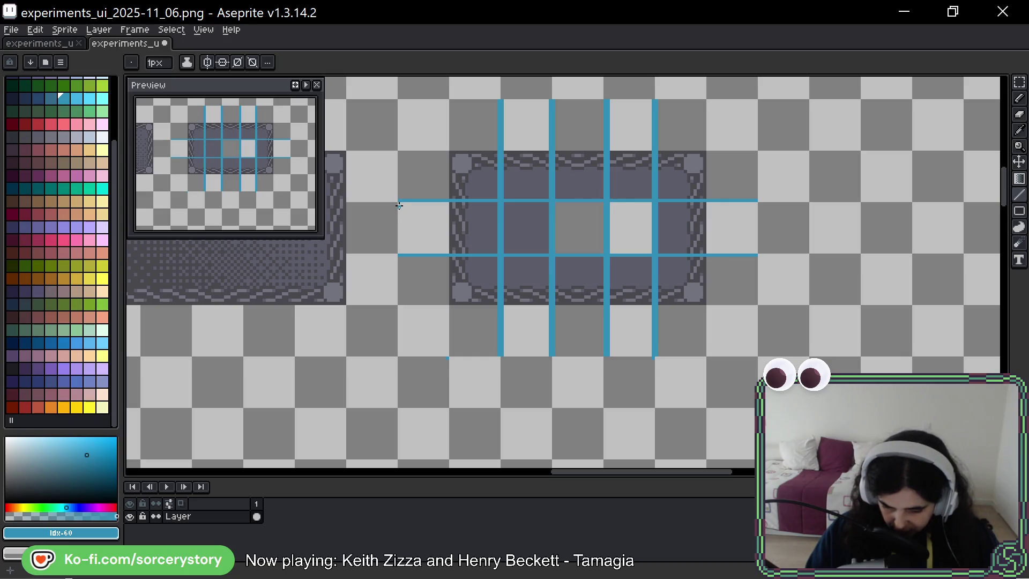
drag(399, 204, 757, 204)
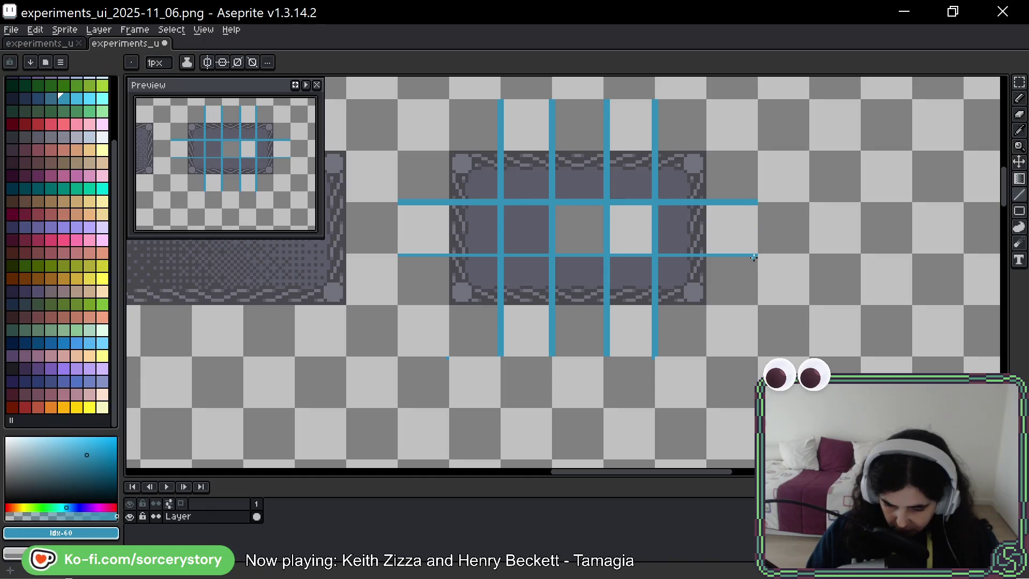
drag(755, 258, 488, 265)
key(ctrl+z)
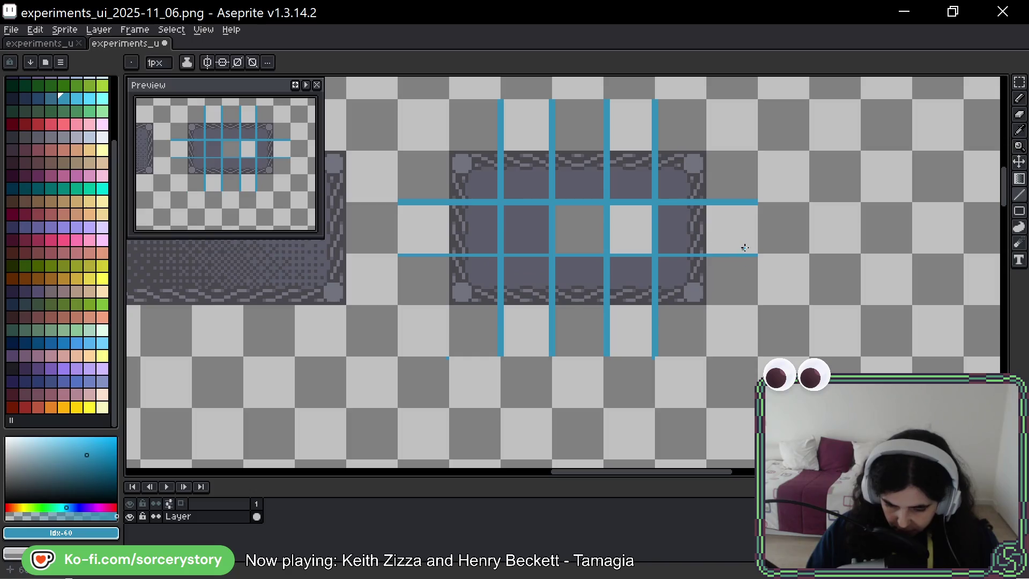
drag(756, 250, 396, 253)
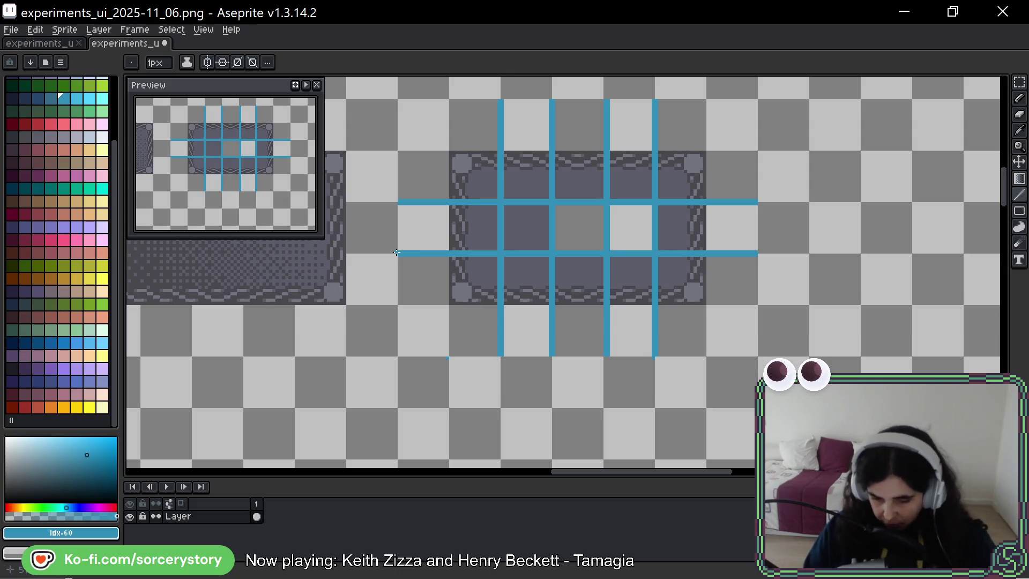
key(b)
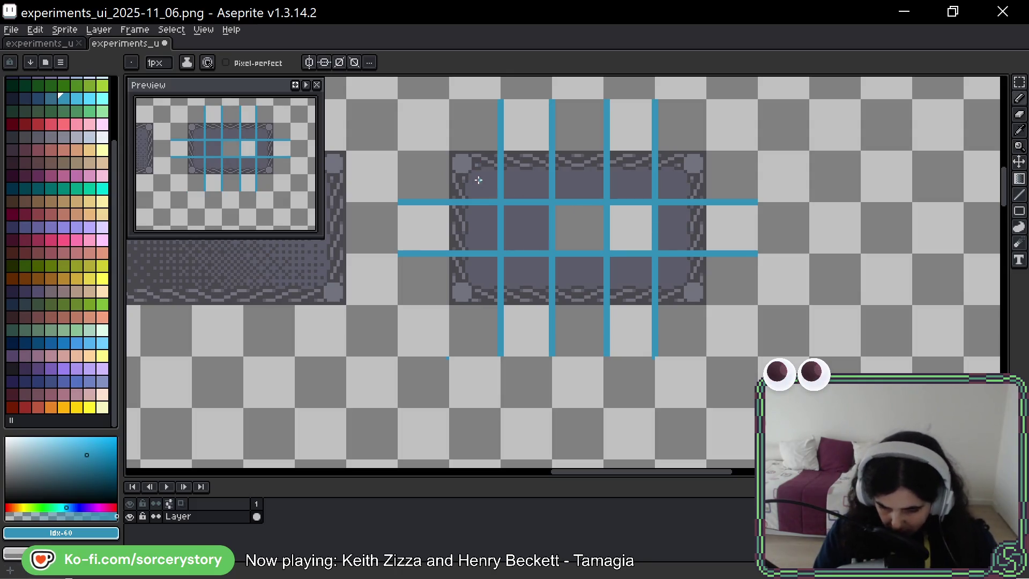
Hand-write blue numbers in the panel's top-row and bottom-row cells
mouse_move(524, 167)
mouse_down()
mouse_move(537, 188)
mouse_move(579, 191)
mouse_up()
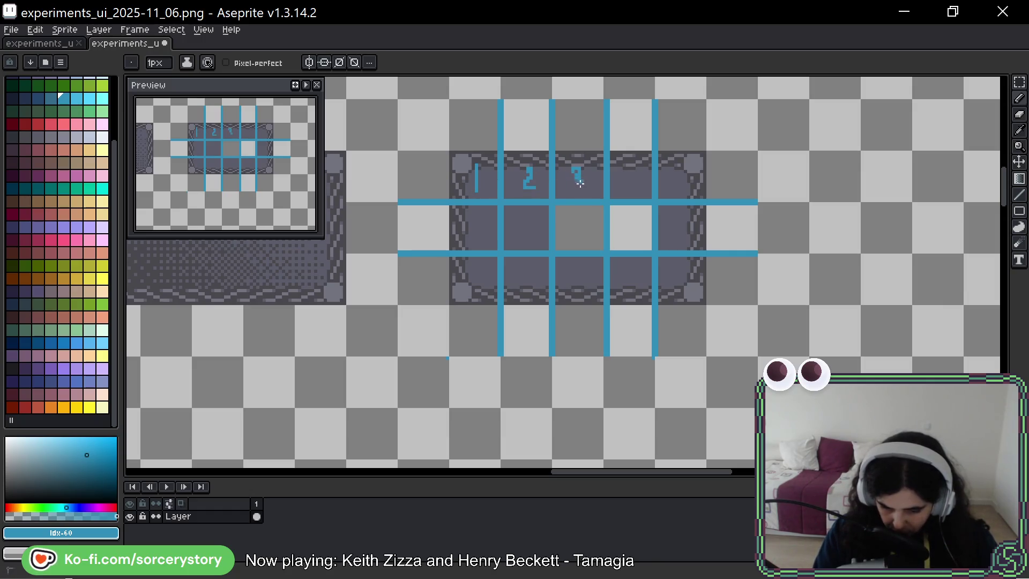
drag(627, 165, 634, 175)
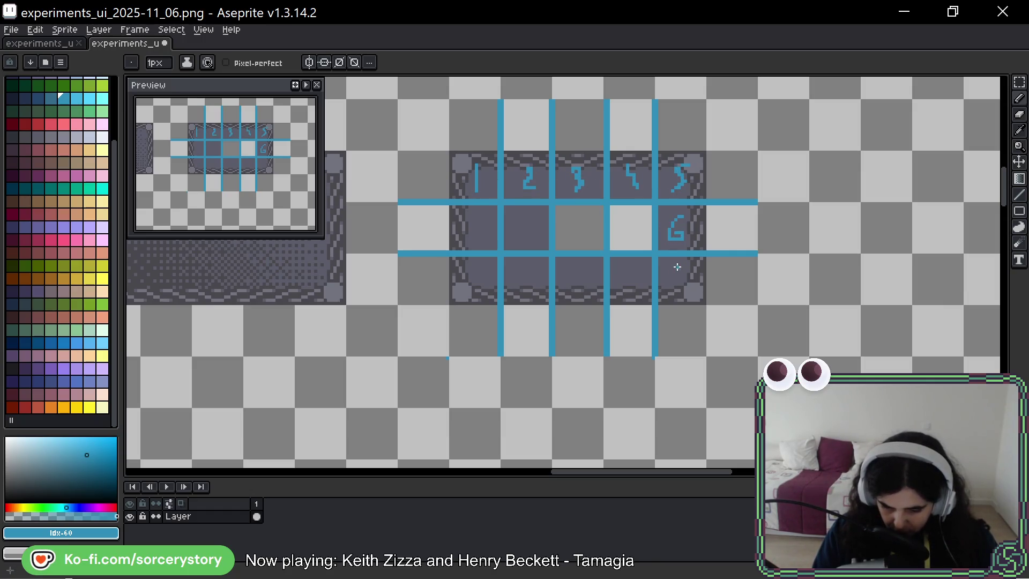
drag(582, 268, 578, 292)
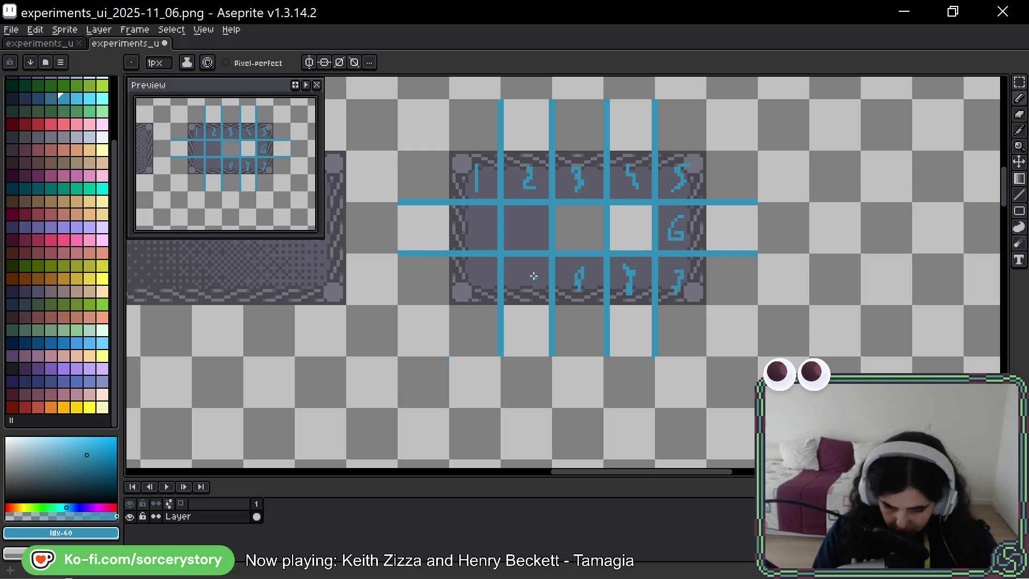
drag(523, 272, 522, 298)
mouse_move(533, 271)
mouse_down()
mouse_move(531, 295)
mouse_move(543, 295)
mouse_up()
drag(471, 273, 482, 295)
Write 12 in the middle-left cell, redrawing the misdrawn 2
drag(468, 215, 468, 234)
drag(472, 216, 487, 233)
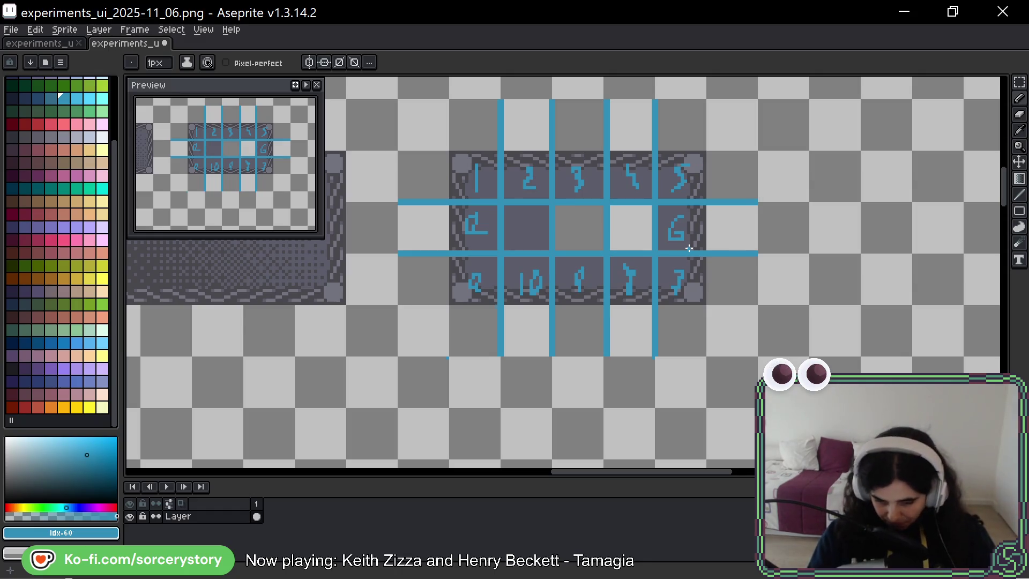
drag(845, 278, 839, 296)
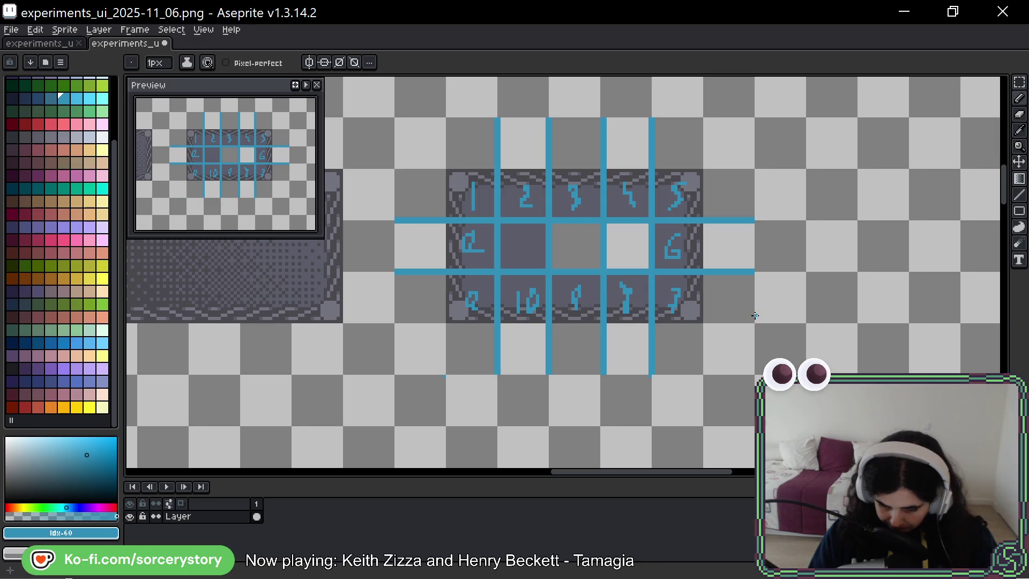
key(ctrl+z)
drag(475, 237, 485, 256)
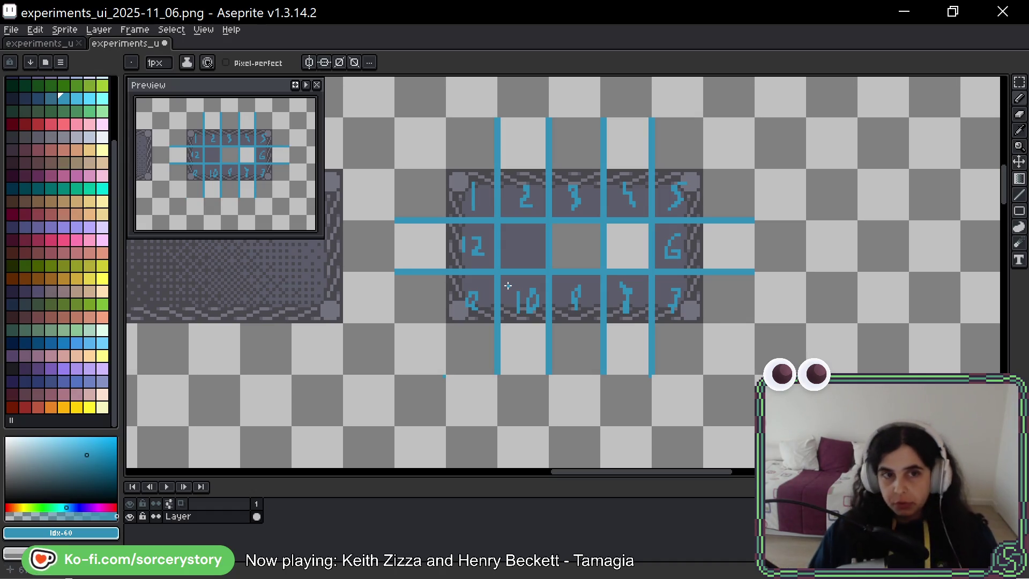
key(alt+Tab)
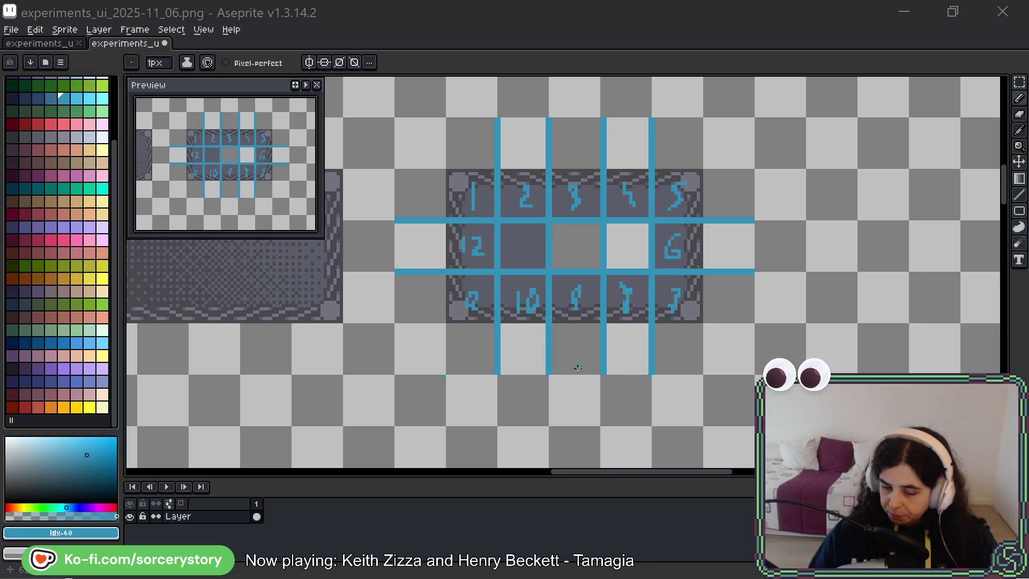
scroll(483, 341, right, 2)
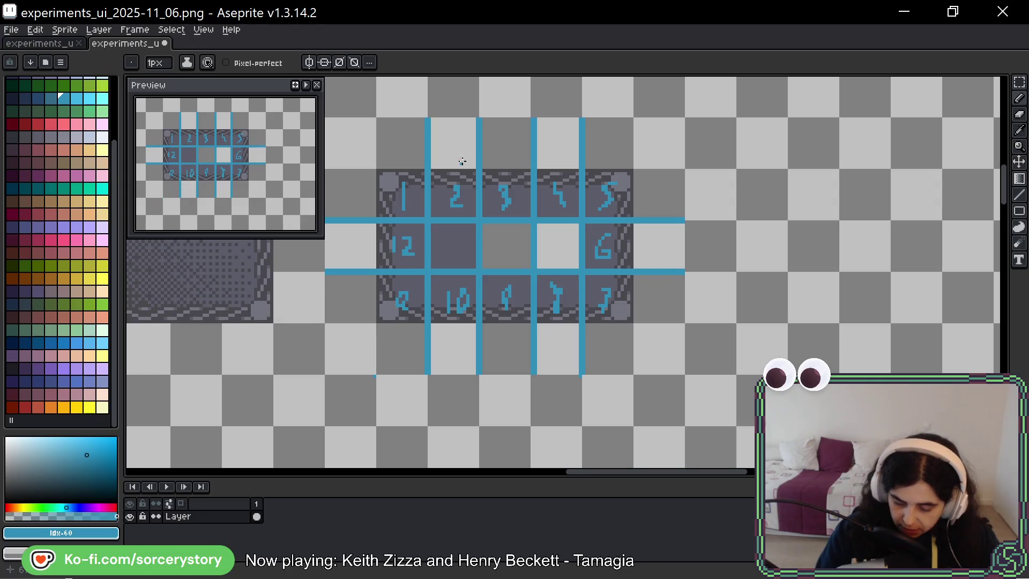
drag(432, 163, 470, 152)
key(ctrl+z)
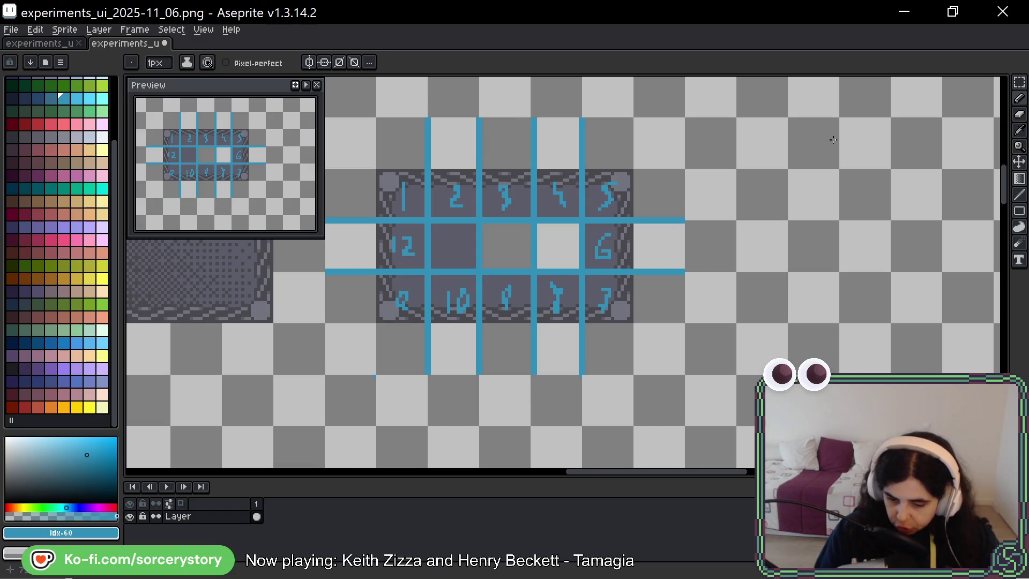
scroll(534, 291, down, 3)
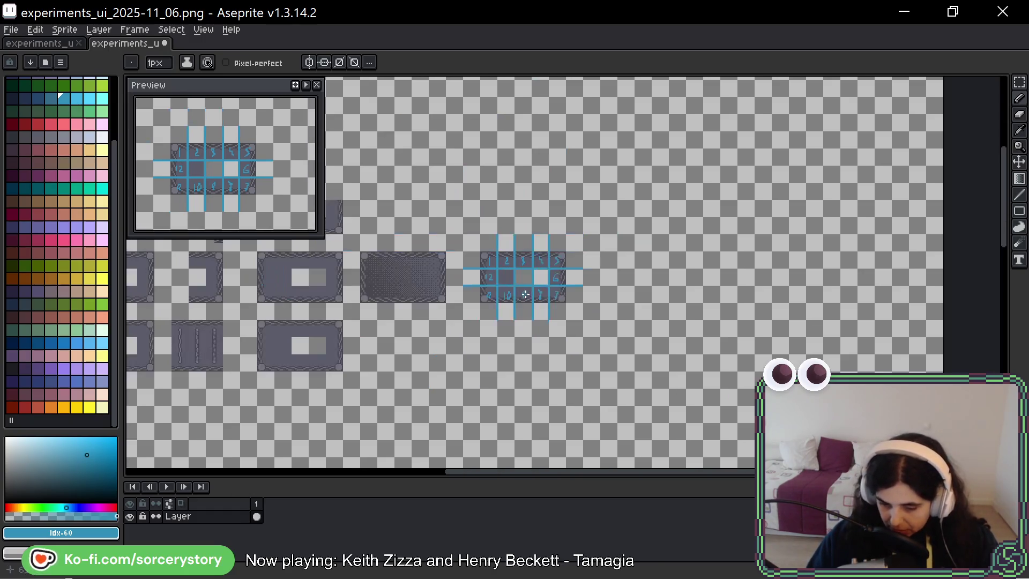
scroll(518, 267, down, 1)
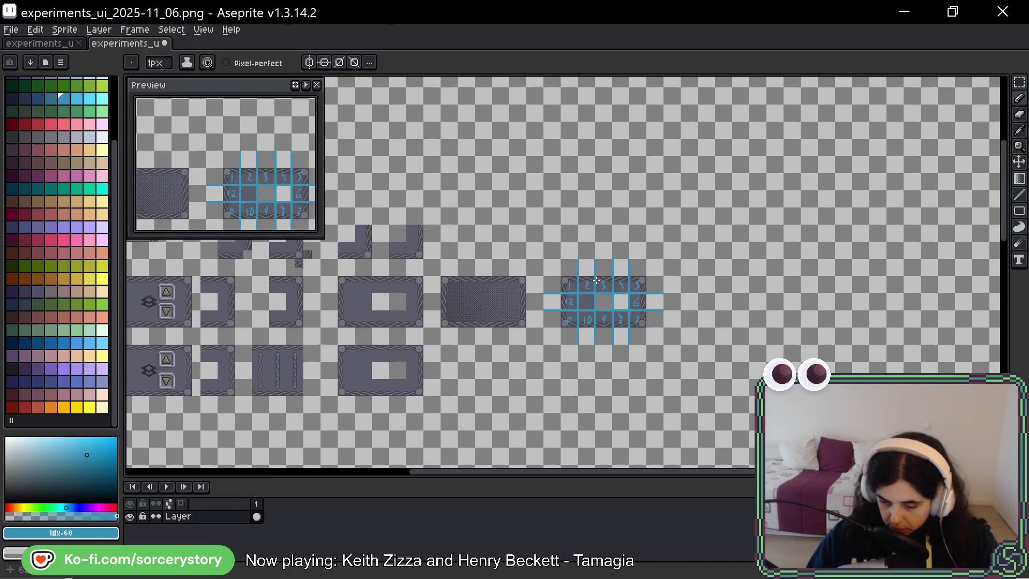
scroll(589, 298, up, 5)
mouse_move(598, 257)
mouse_down()
mouse_move(510, 279)
mouse_move(587, 242)
mouse_up()
drag(691, 220, 804, 300)
key(ctrl+z)
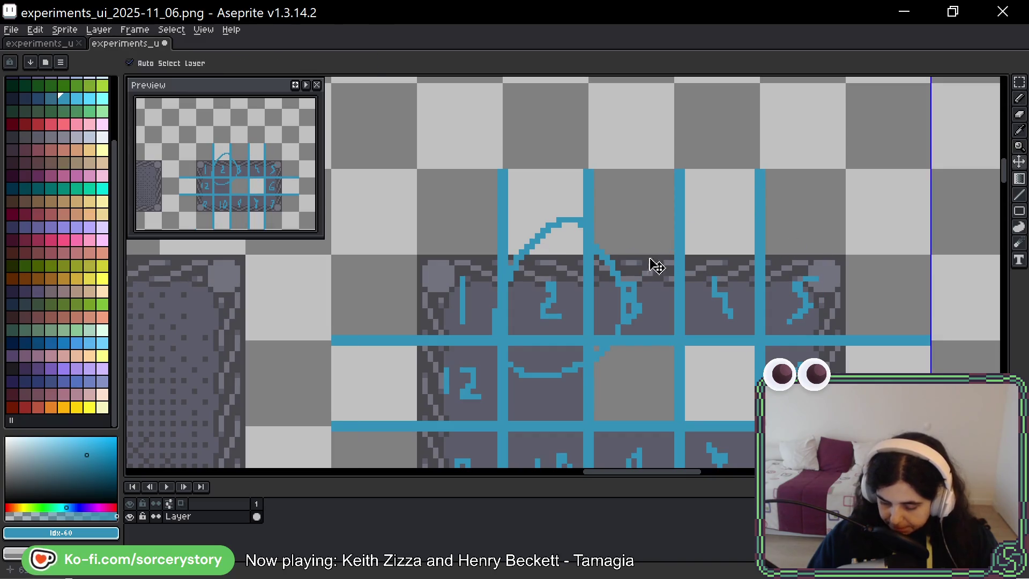
key(ctrl+z)
mouse_move(837, 328)
mouse_down()
mouse_move(706, 232)
mouse_move(827, 226)
mouse_up()
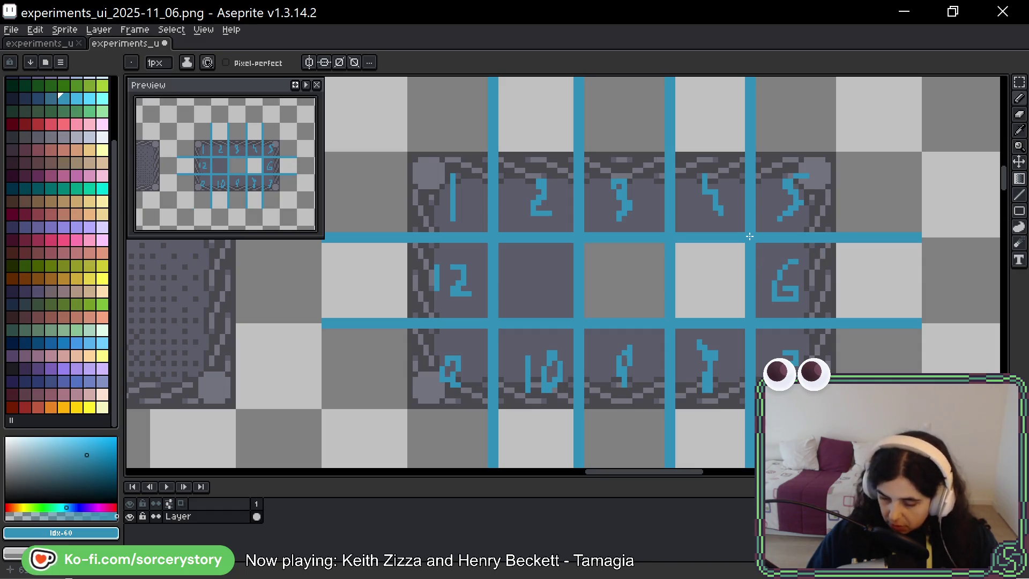
scroll(726, 235, down, 1)
scroll(727, 235, down, 1)
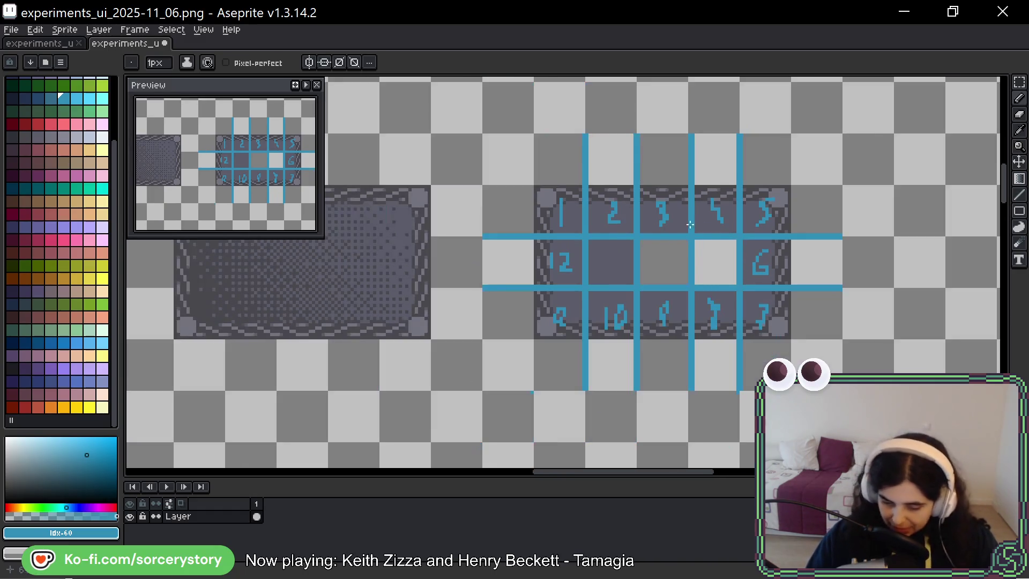
mouse_move(442, 198)
mouse_down()
mouse_move(919, 229)
mouse_move(810, 220)
mouse_up()
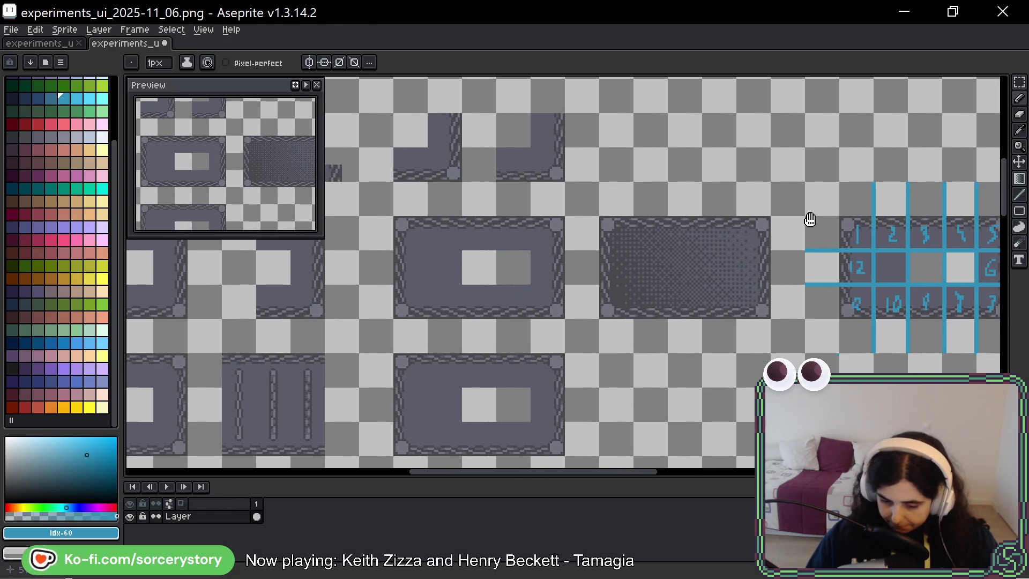
key(m)
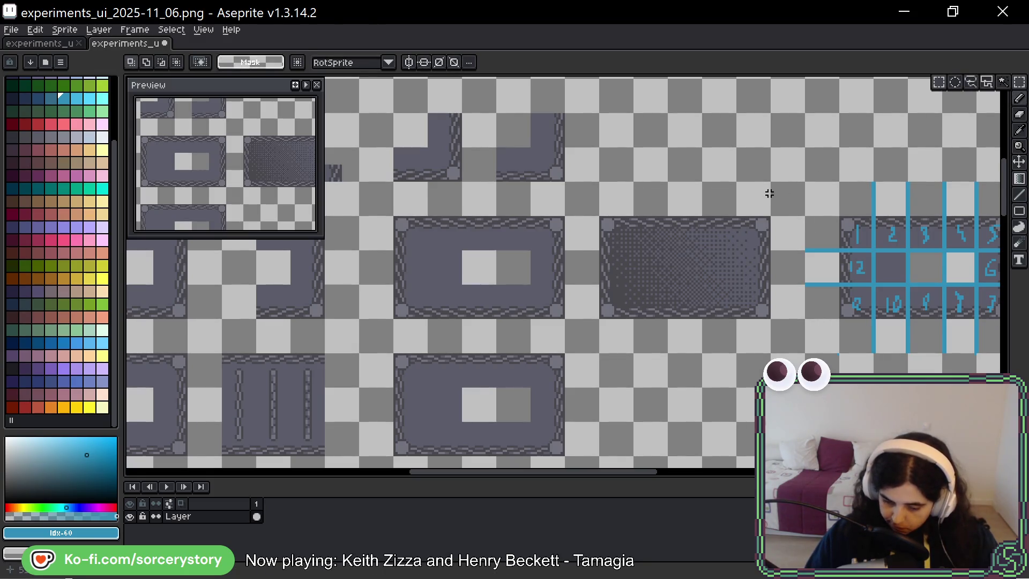
drag(759, 190, 937, 191)
scroll(937, 191, left, 5)
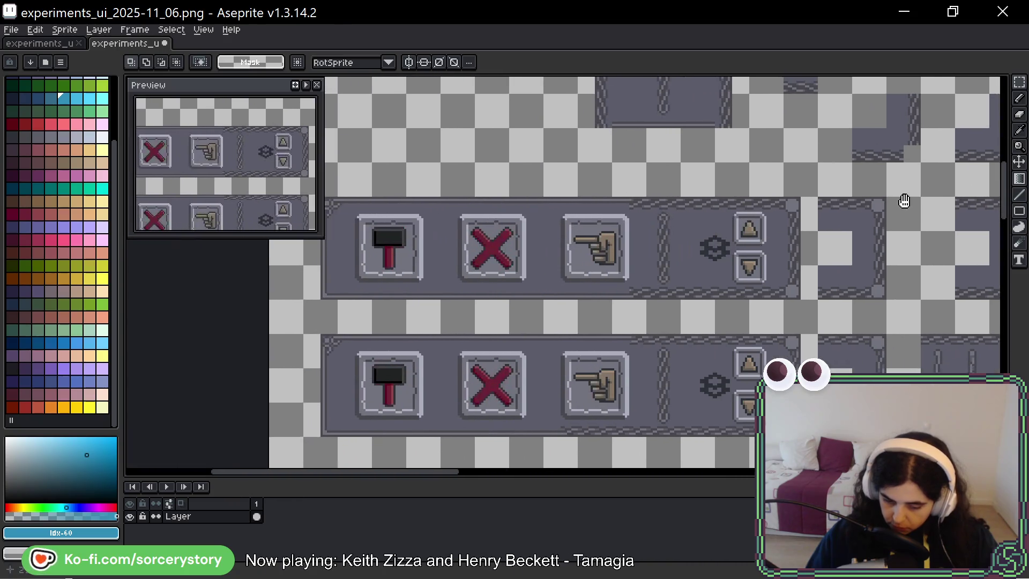
scroll(826, 217, down, 2)
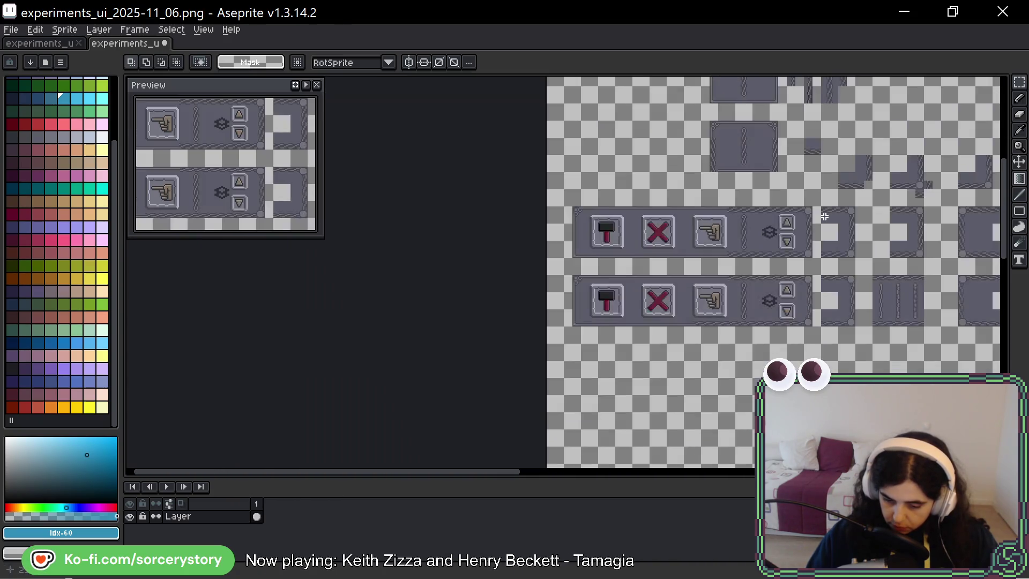
drag(919, 218, 790, 236)
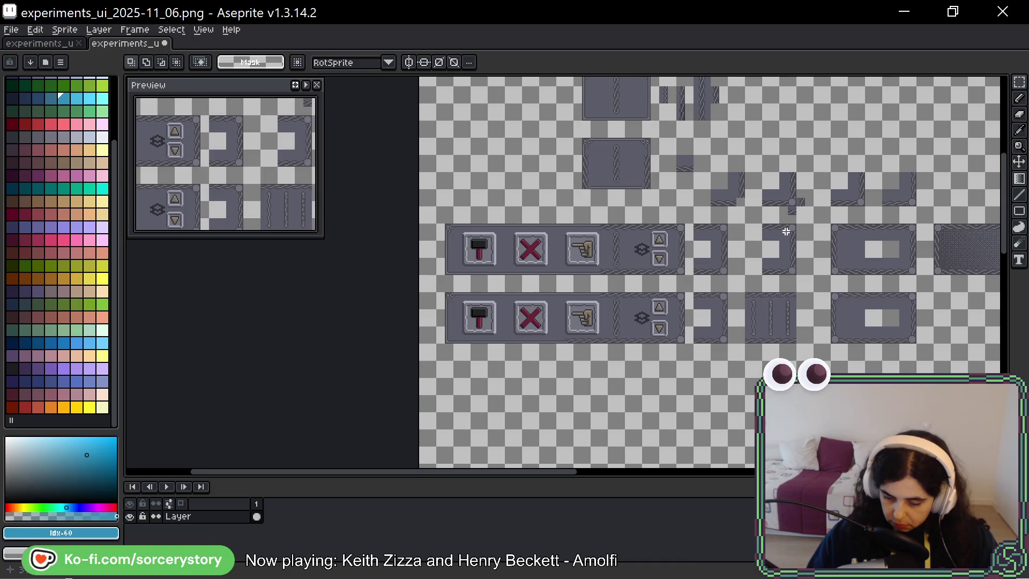
scroll(787, 232, up, 2)
scroll(819, 257, right, 2)
drag(818, 257, 807, 313)
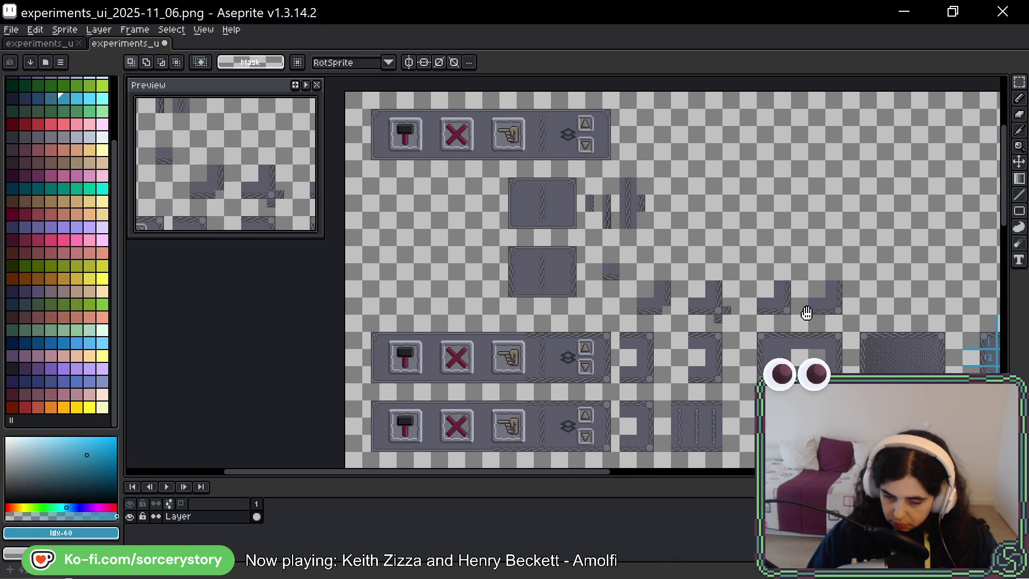
scroll(587, 179, up, 3)
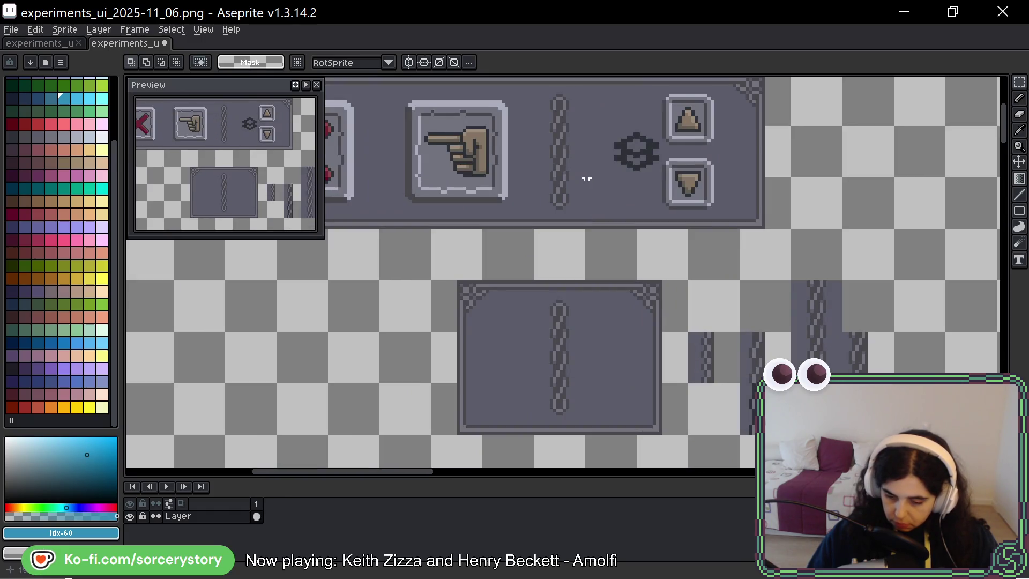
drag(587, 178, 693, 233)
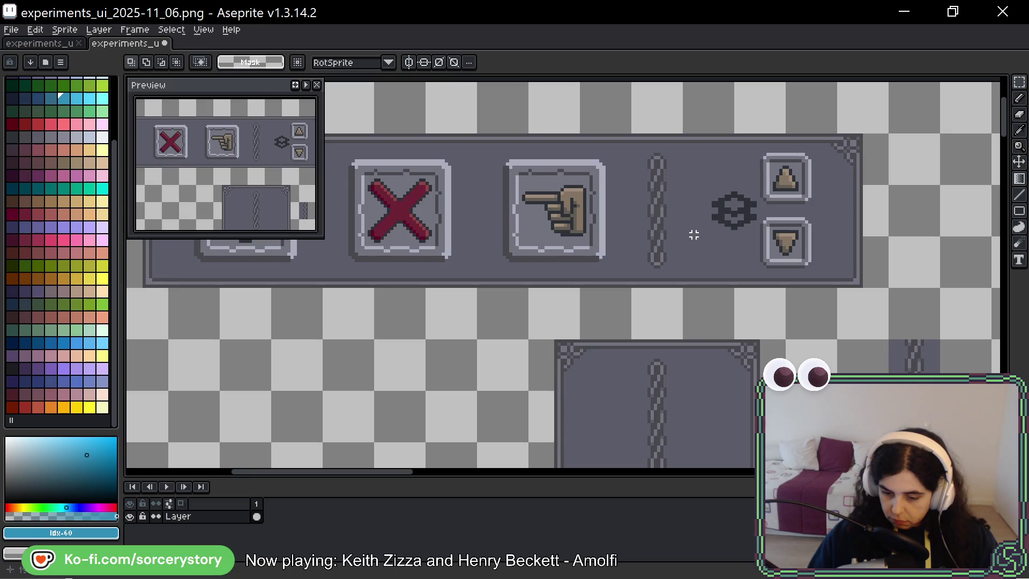
scroll(697, 231, down, 2)
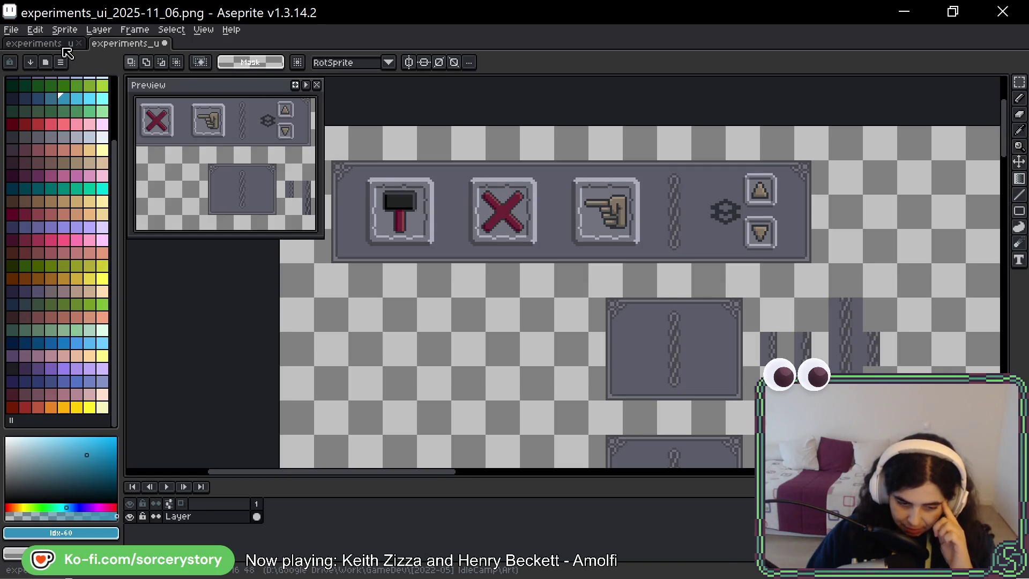
Switch to the experiments_ui_2025-11_05 sheet and zoom in on the button bars and rope tiles
key(ctrl+Tab)
scroll(760, 168, up, 3)
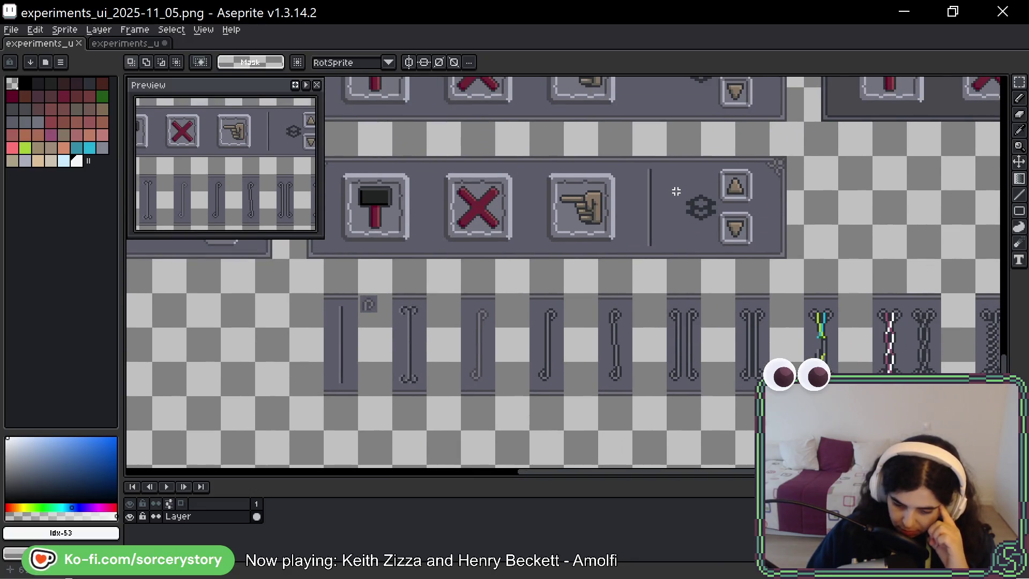
scroll(670, 184, up, 1)
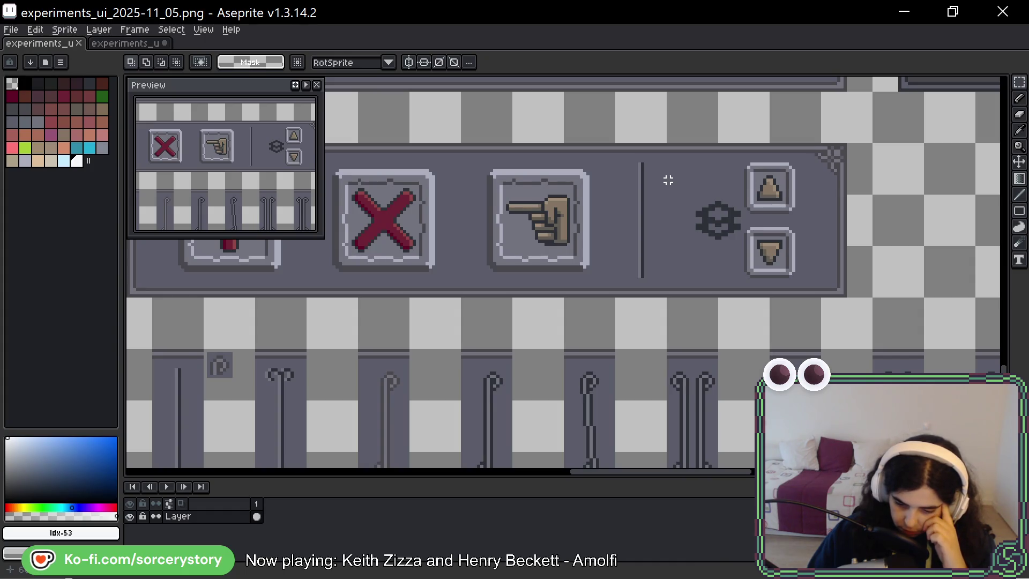
scroll(668, 180, down, 1)
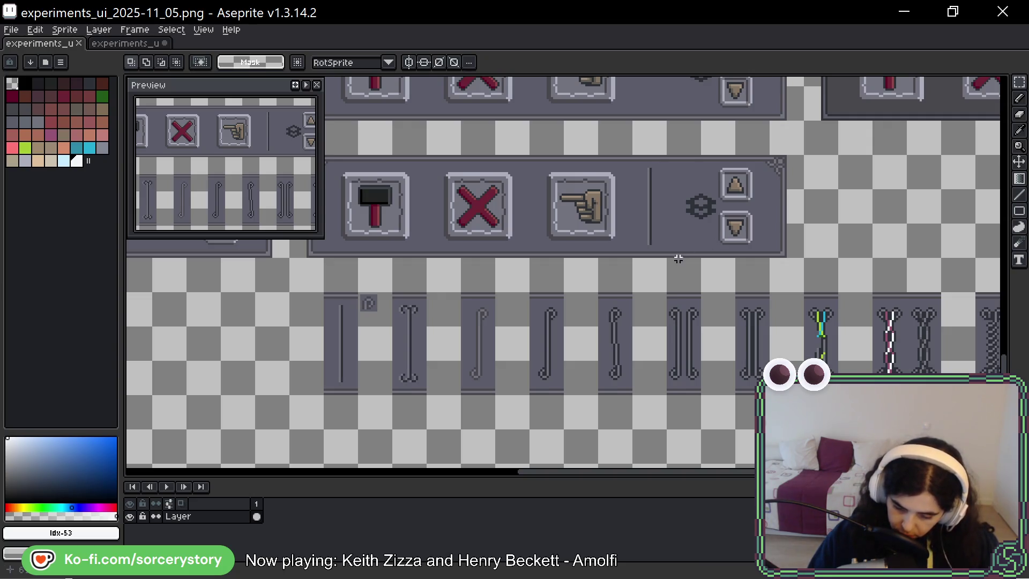
scroll(620, 306, down, 3)
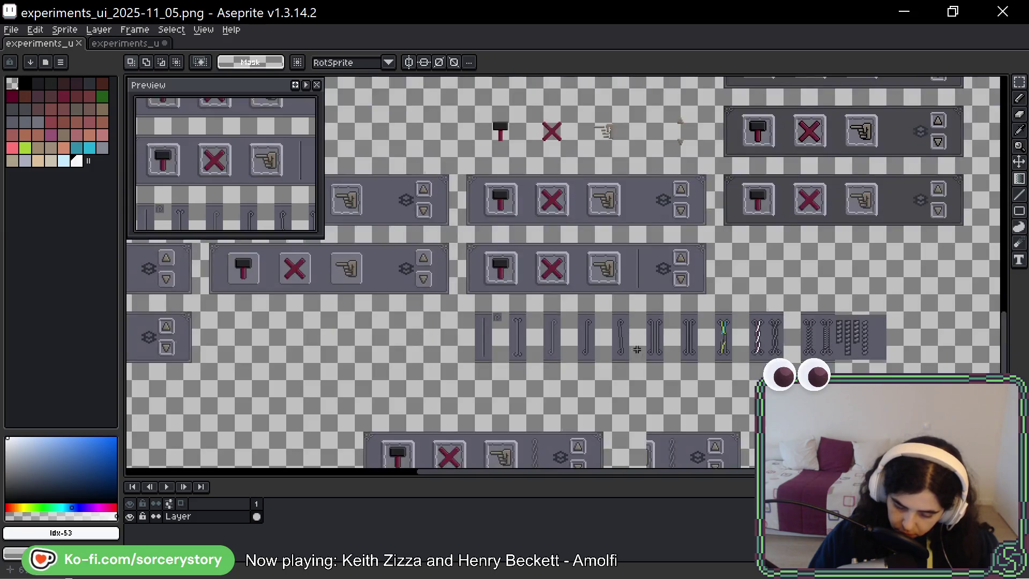
Zoom out and marquee-select one rope separator tile, panning along the rope row
scroll(628, 253, up, 1)
mouse_move(628, 253)
mouse_down()
mouse_move(616, 207)
mouse_move(611, 284)
mouse_up()
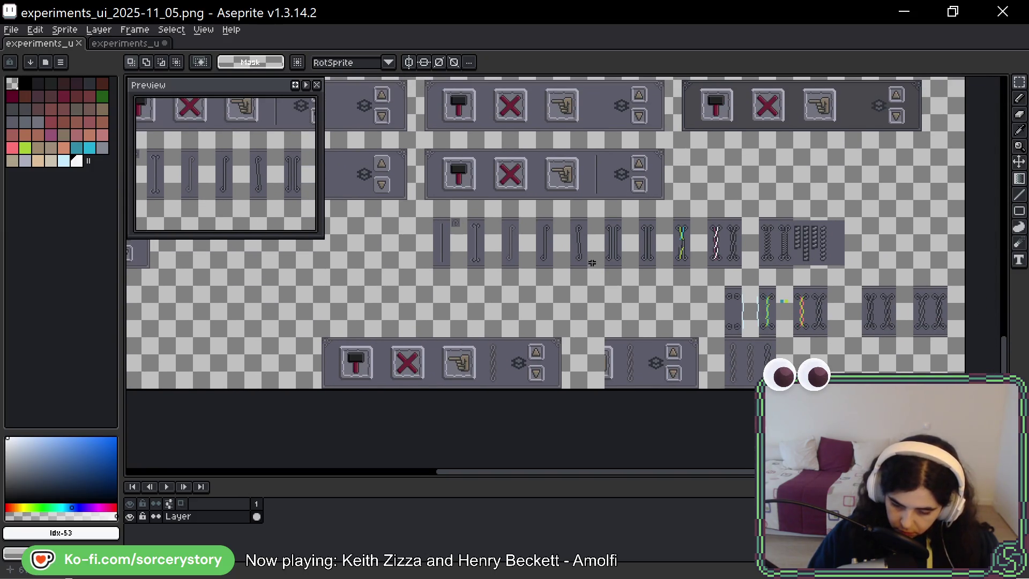
scroll(573, 233, up, 1)
mouse_move(566, 200)
mouse_down()
mouse_move(601, 235)
mouse_move(603, 305)
mouse_up()
mouse_move(834, 248)
mouse_down()
mouse_move(502, 238)
mouse_move(436, 206)
mouse_move(627, 221)
mouse_up()
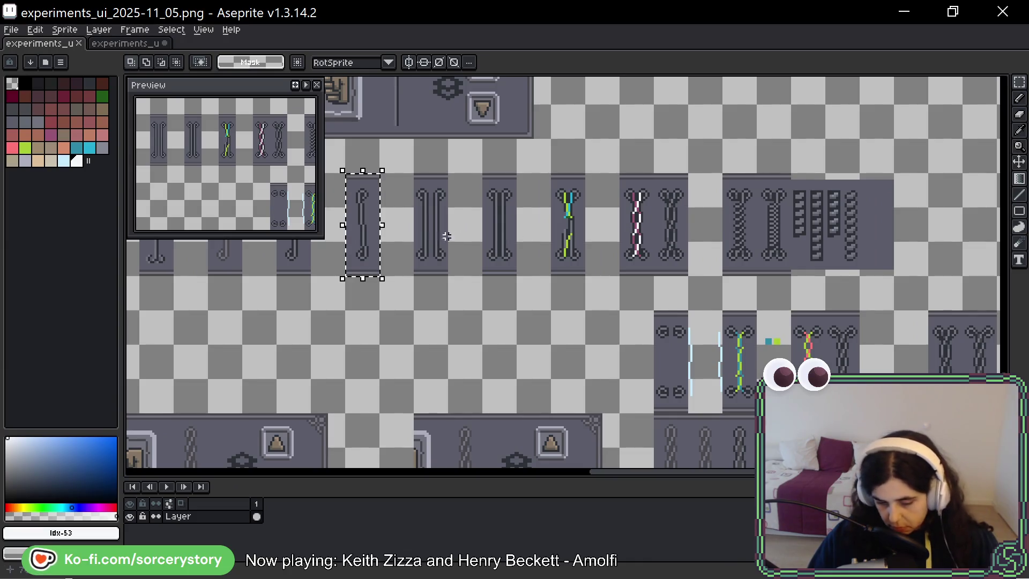
mouse_move(444, 230)
mouse_down()
mouse_move(648, 287)
mouse_move(634, 312)
mouse_up()
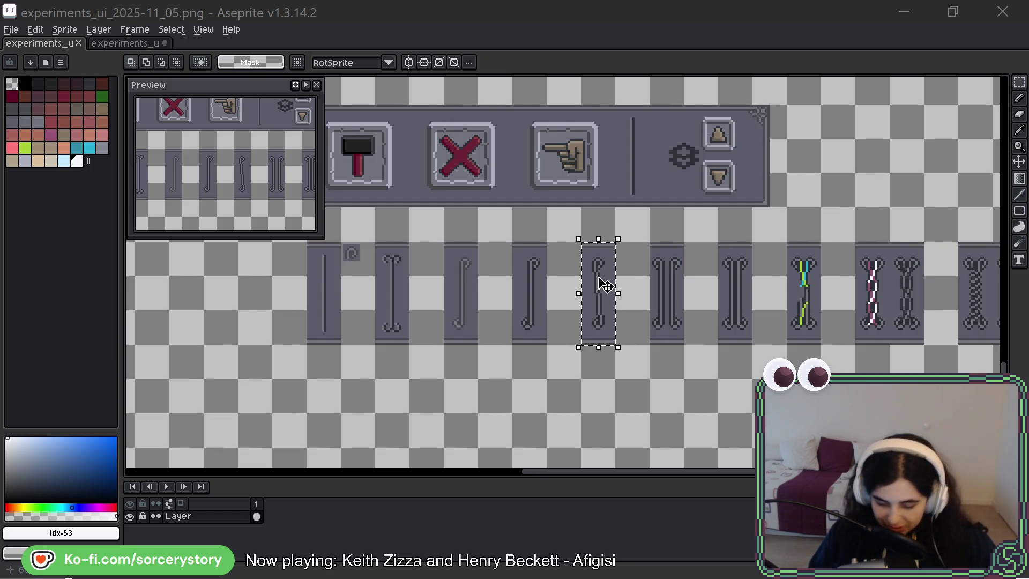
Place the copied rope tile below the row and commit the moved ornament column
scroll(460, 223, down, 5)
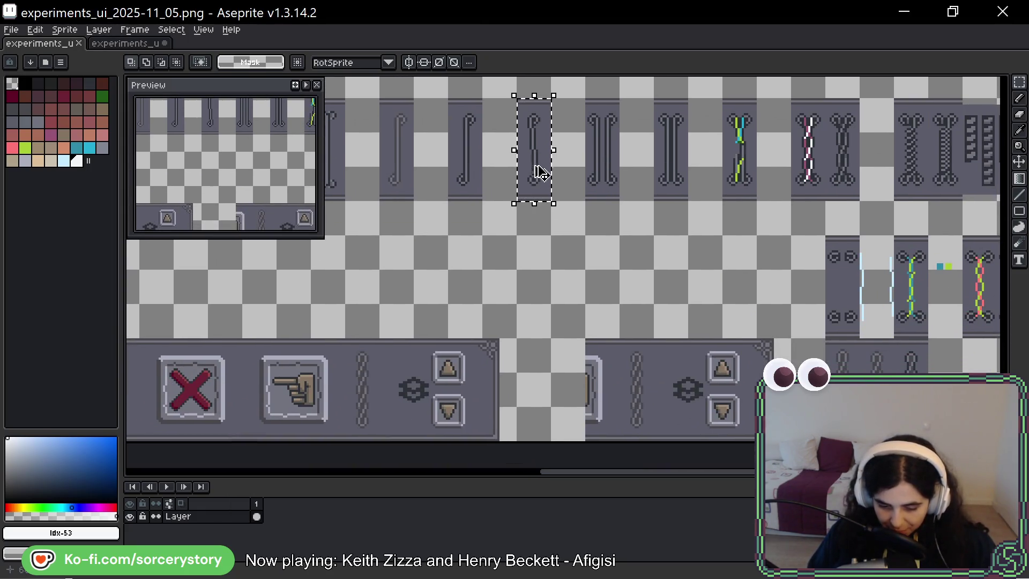
drag(535, 167, 542, 280)
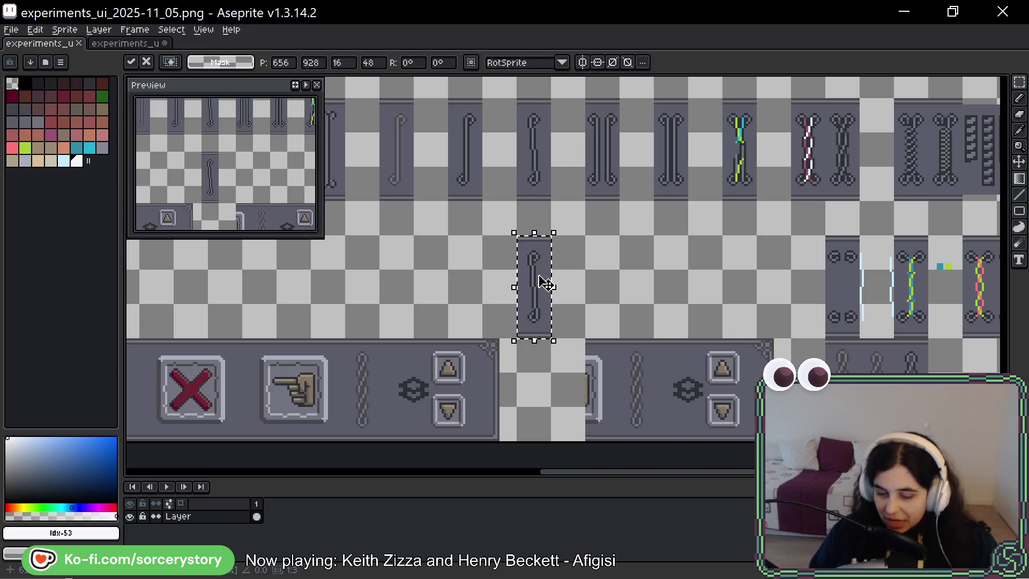
scroll(542, 281, up, 5)
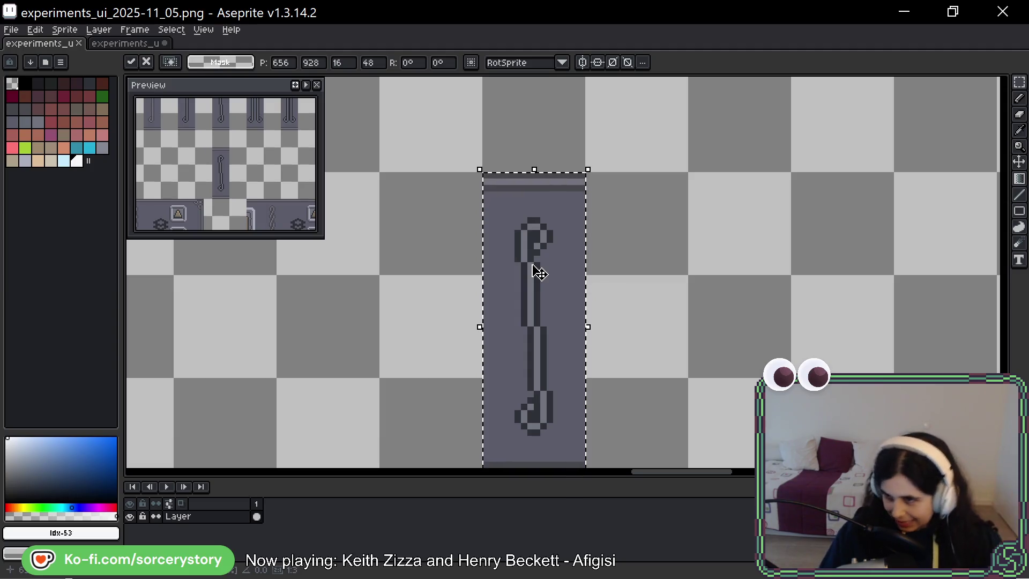
key(Return)
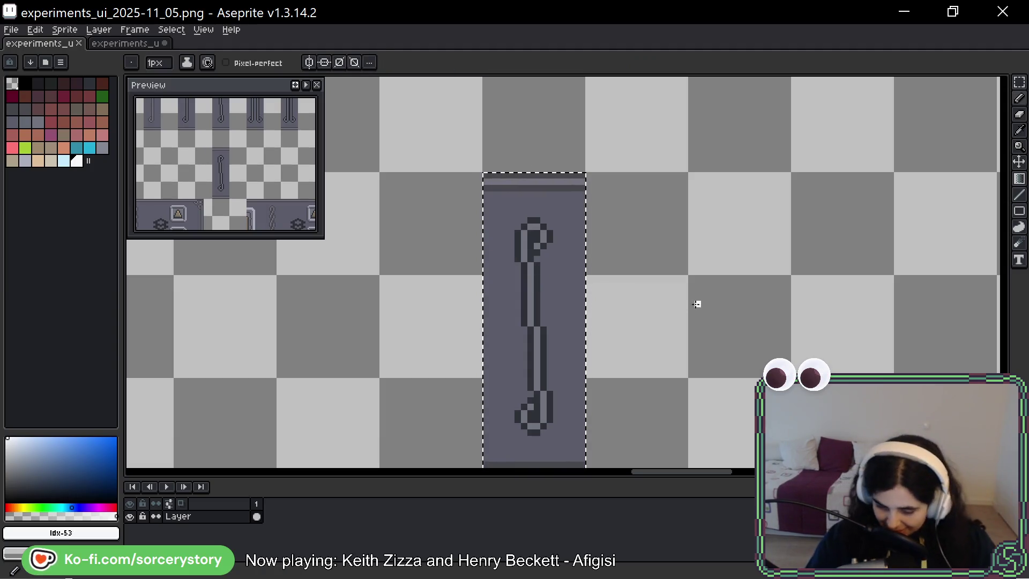
Select the scroll ornament's lower stem and nudge it one pixel right
click(1021, 83)
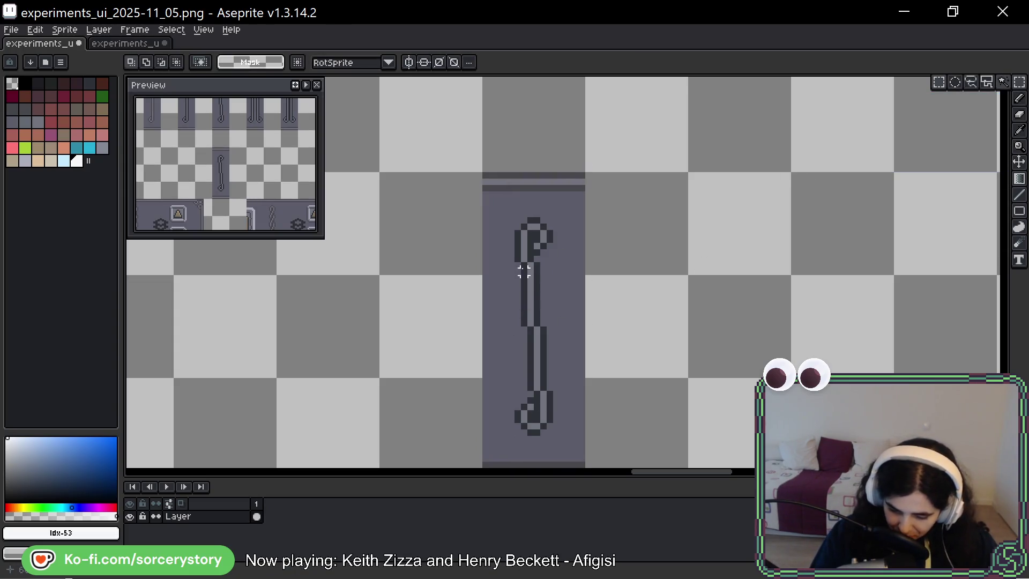
drag(505, 259, 562, 328)
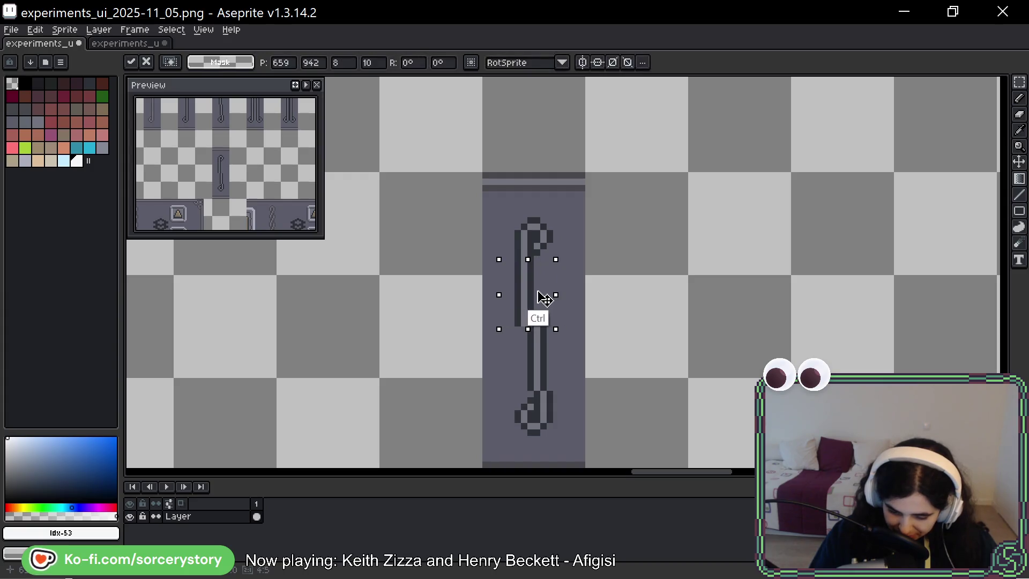
key(ctrl+d)
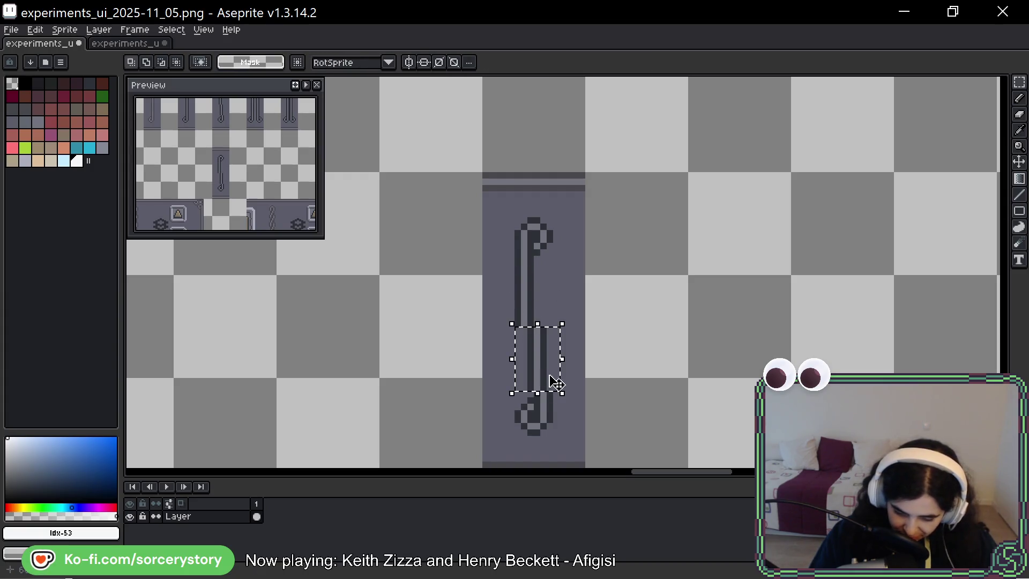
drag(536, 384, 541, 383)
key(ctrl+d)
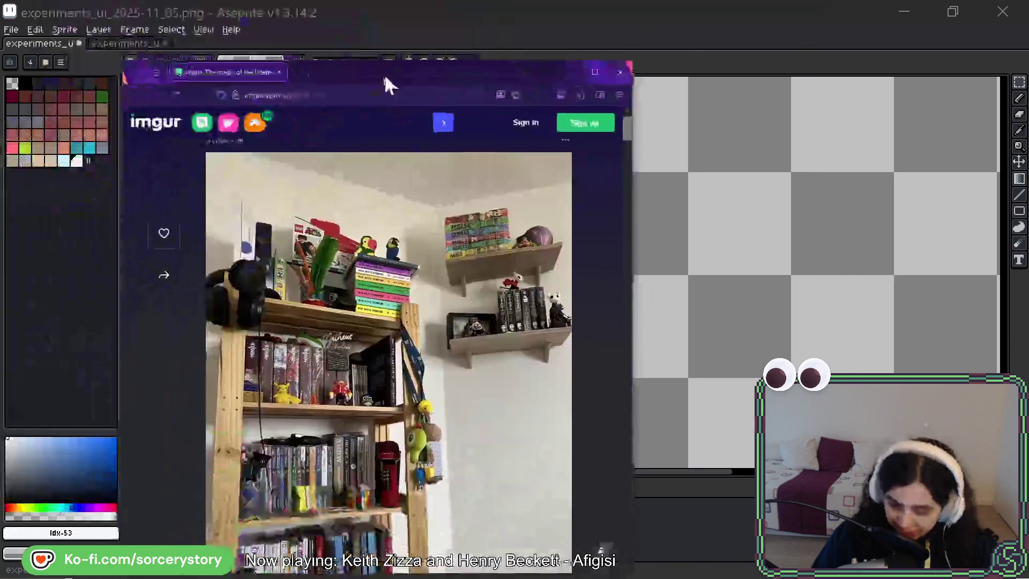
drag(383, 72, 452, 34)
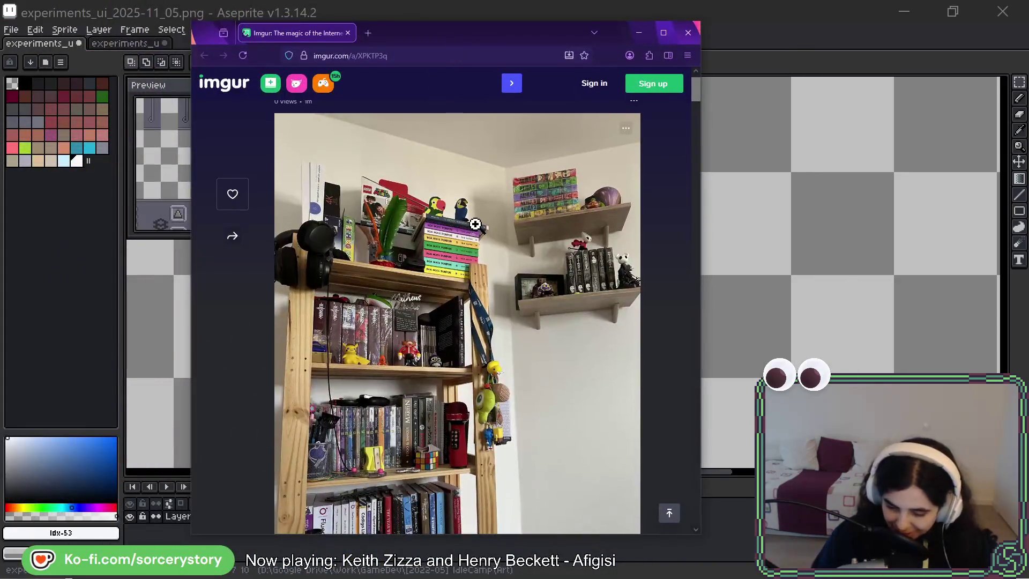
scroll(486, 219, down, 3)
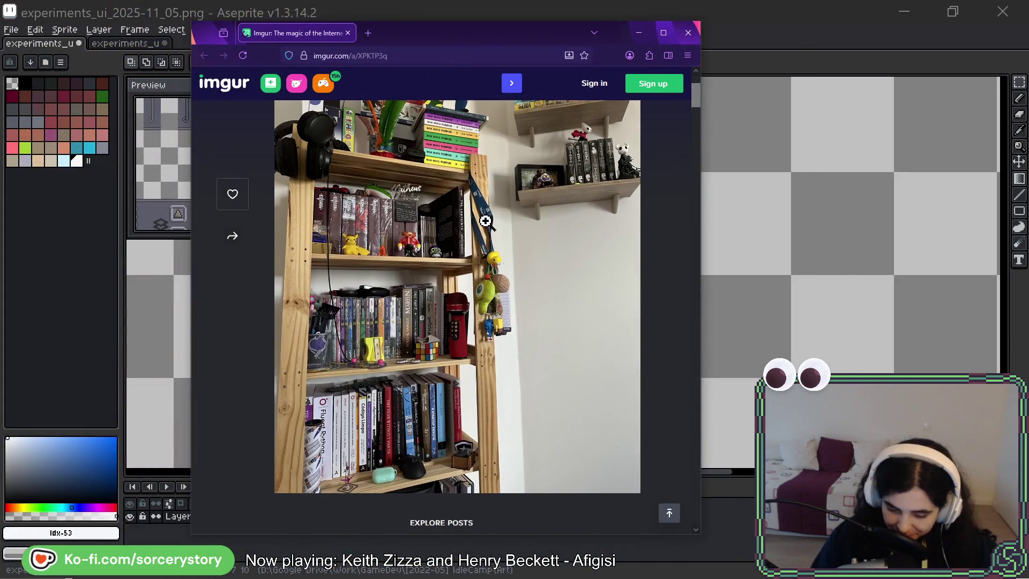
scroll(451, 250, up, 3)
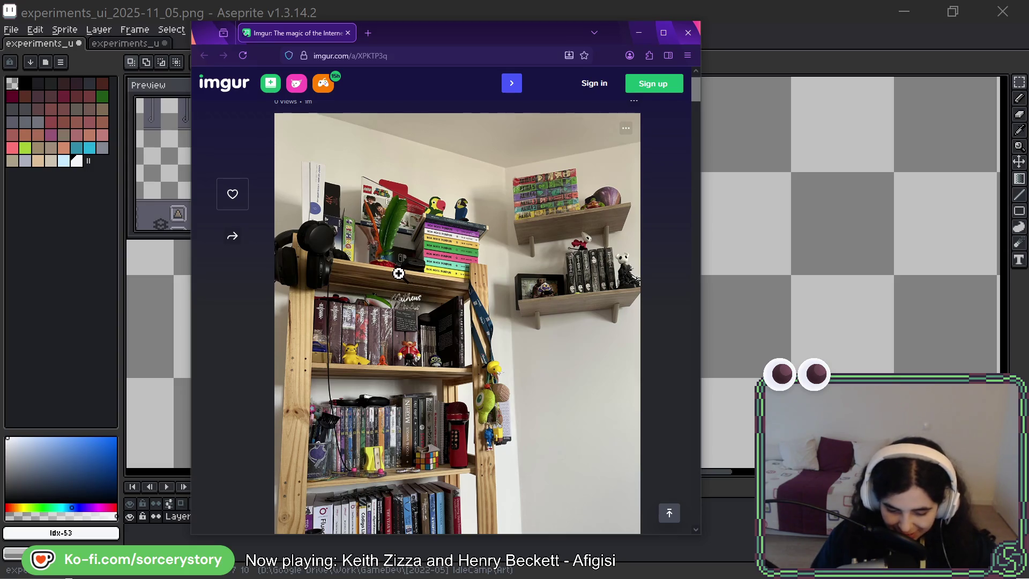
scroll(397, 274, down, 1)
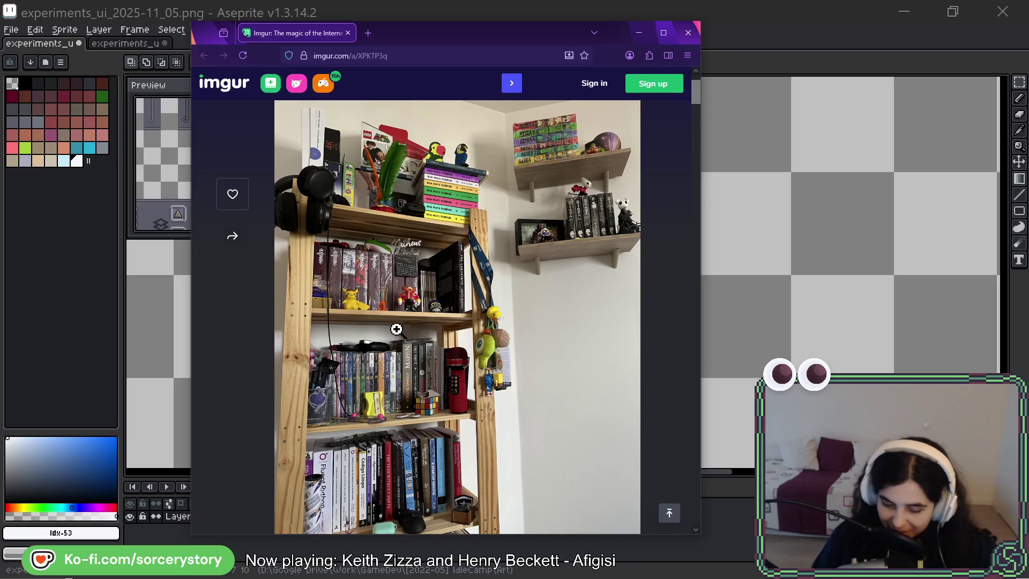
scroll(396, 421, down, 2)
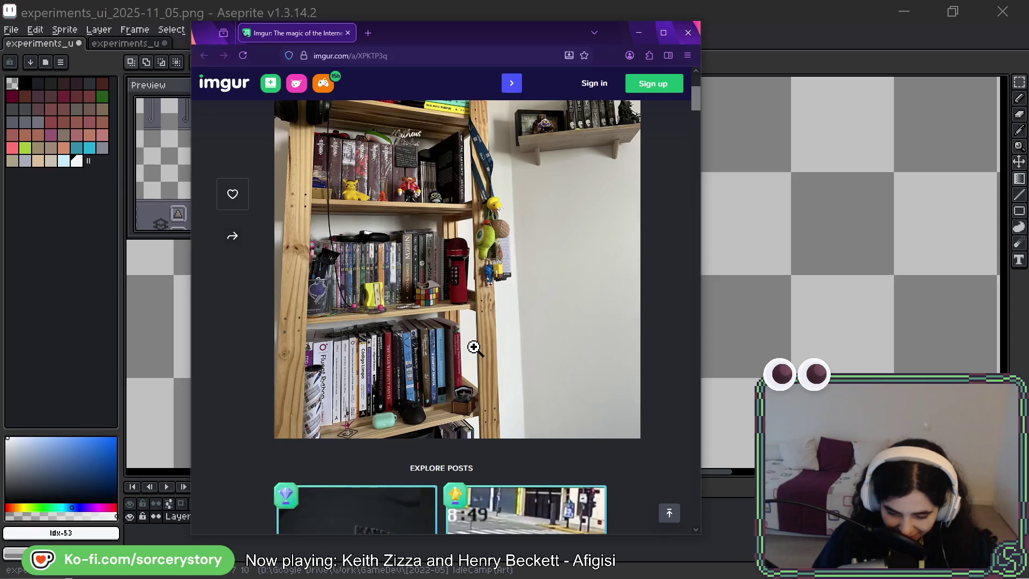
scroll(509, 316, up, 2)
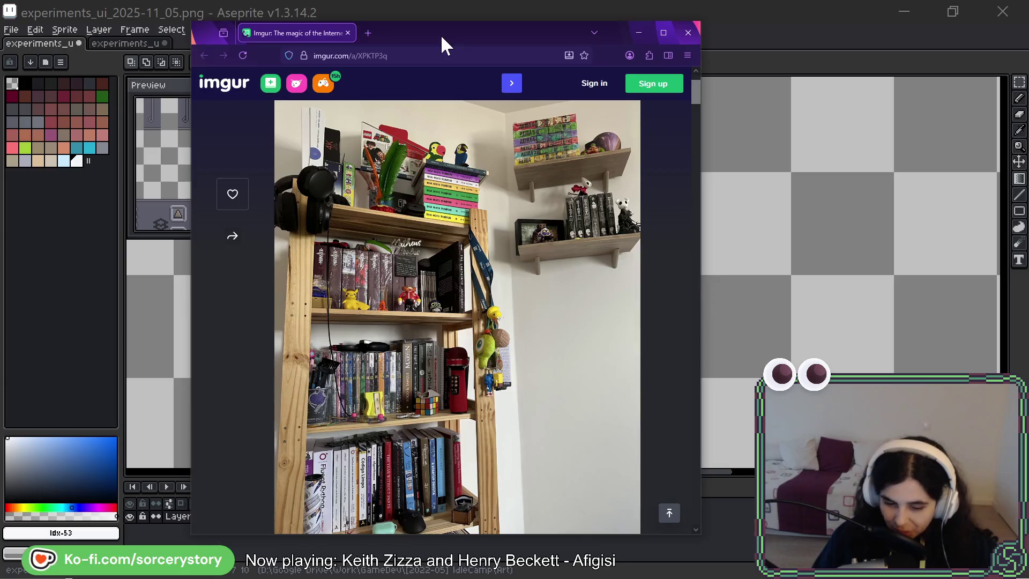
key(super+Down)
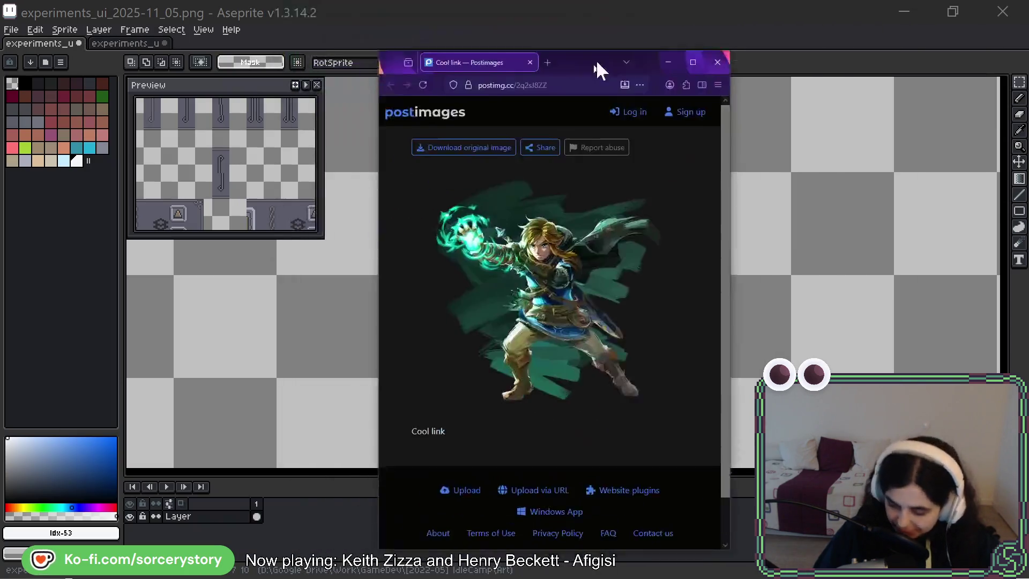
Drag the browser showing the Postimages 'Cool link' page over the Aseprite canvas
drag(596, 59, 556, 48)
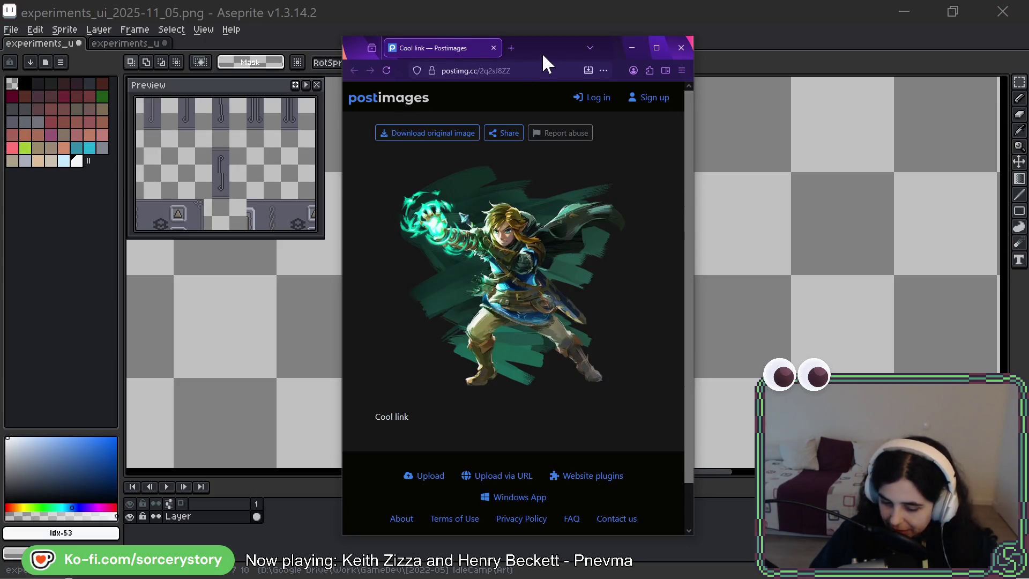
Minimize the Postimages window, then bring the Imgur artwork photo window into view
key(super+Down)
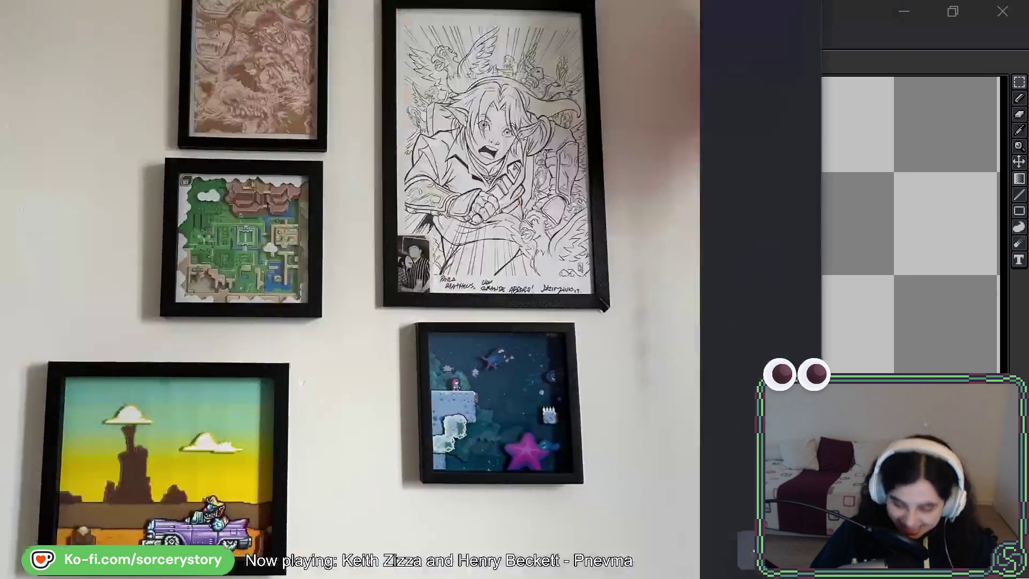
mouse_move(429, 0)
mouse_down()
mouse_move(436, 76)
mouse_move(484, 76)
mouse_move(481, 59)
mouse_up()
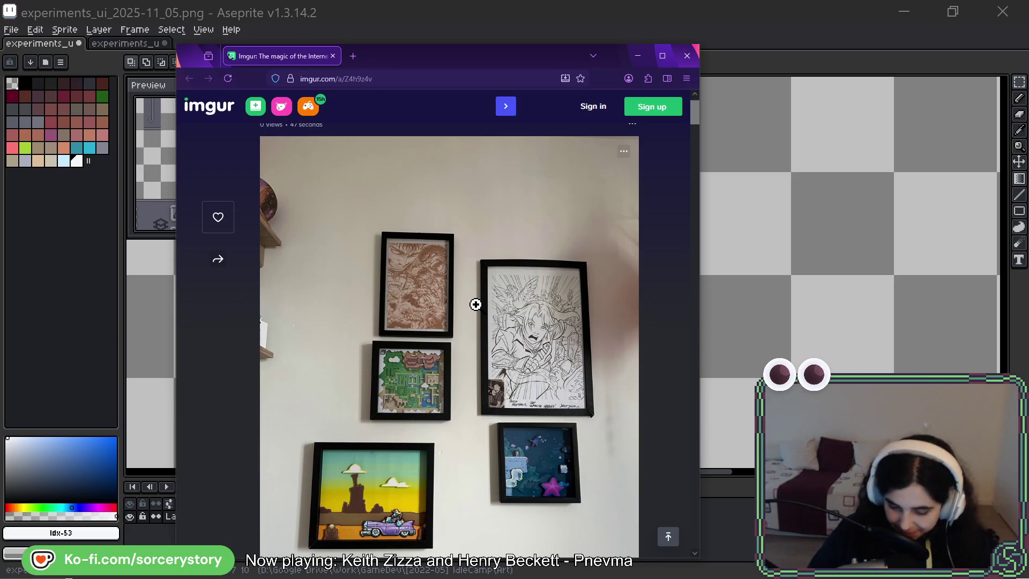
Switch away from the Imgur photo back to the Aseprite UI sheet
key(alt+Tab)
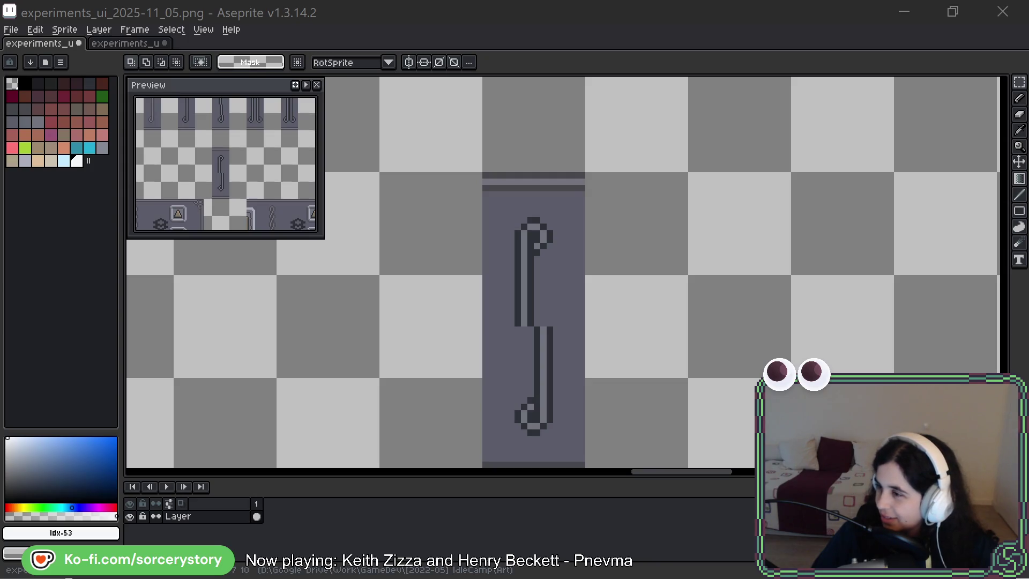
Drag the ImgBB tile image window down to the centre of the screen
mouse_move(1028, 0)
mouse_down()
mouse_move(741, 0)
mouse_move(519, 90)
mouse_move(580, 72)
mouse_up()
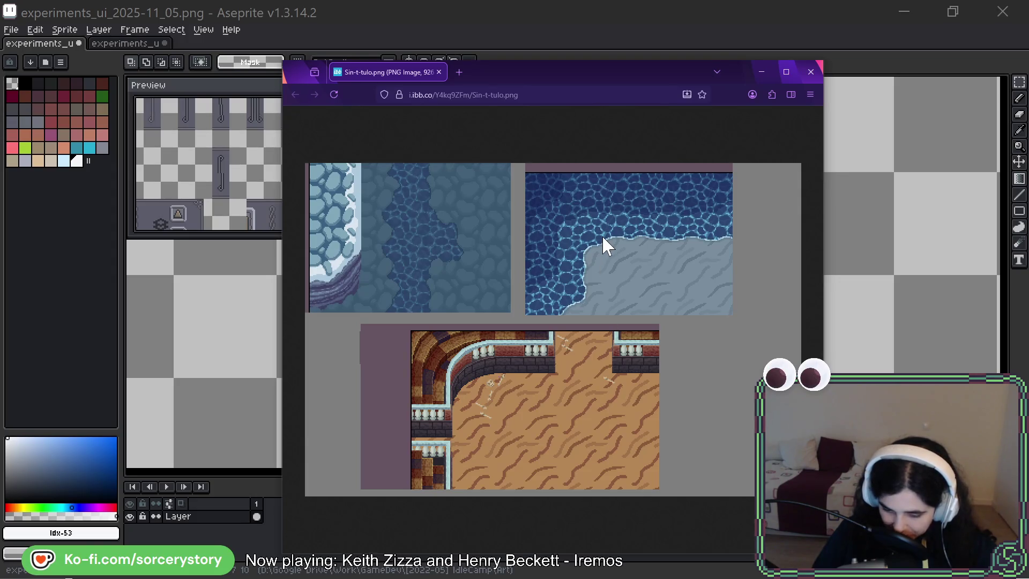
Minimize the ImgBB tileset image window to reveal the Aseprite canvas
click(762, 71)
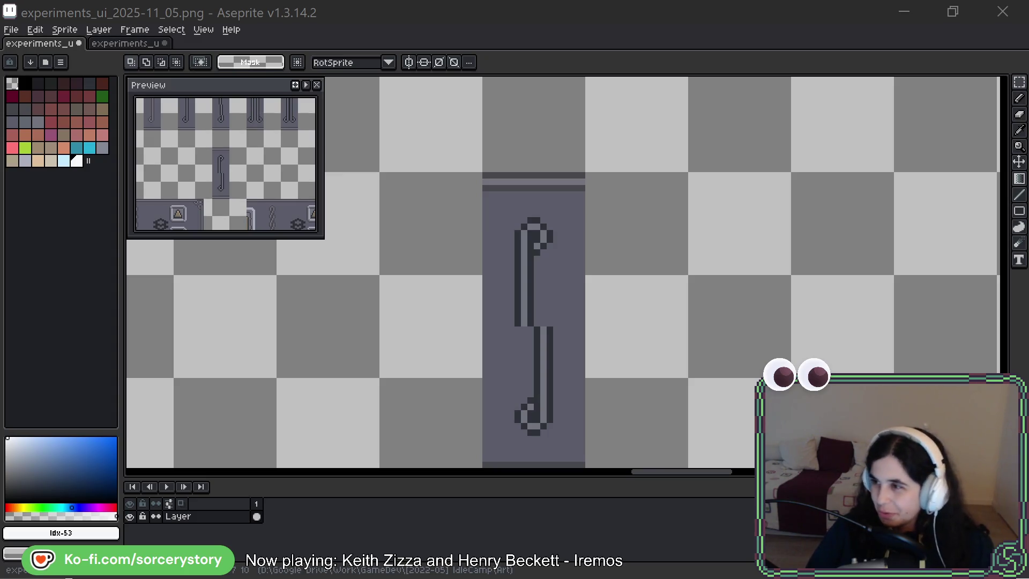
Bring the Pongerground page forward, shift it left, and preview the comic panel screenshot
key(alt+Tab)
drag(610, 69, 393, 52)
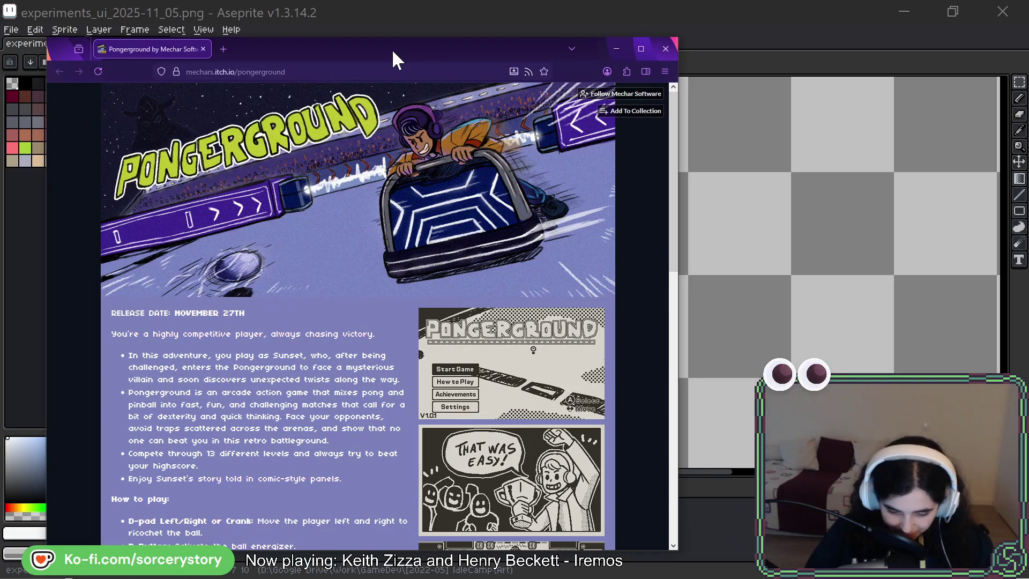
scroll(363, 214, down, 3)
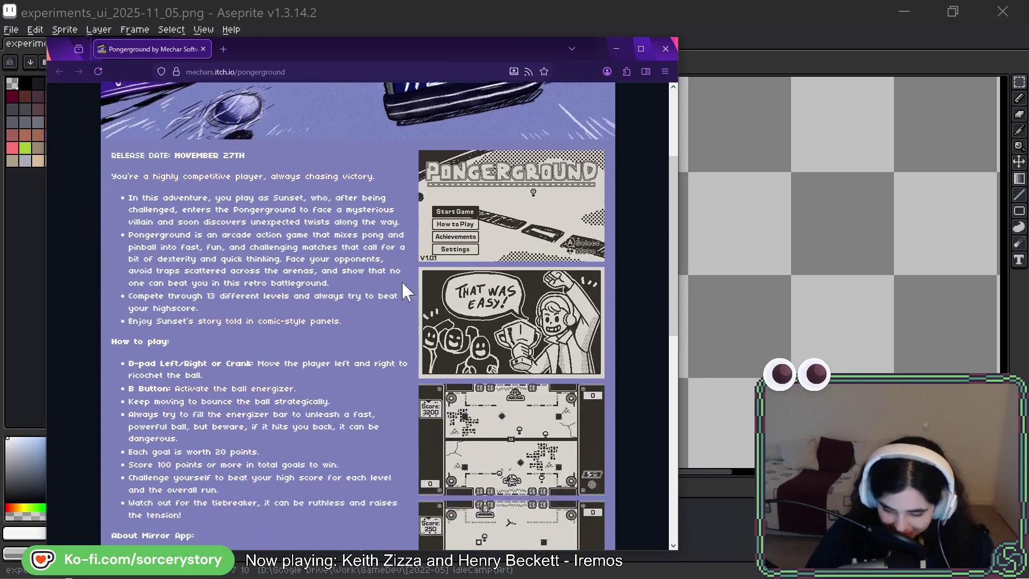
click(512, 308)
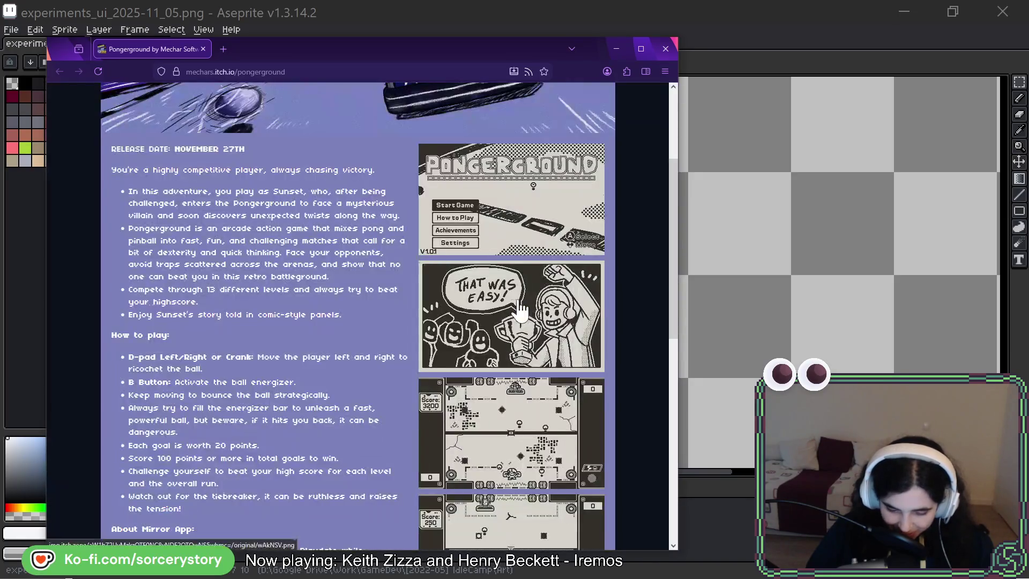
click(514, 308)
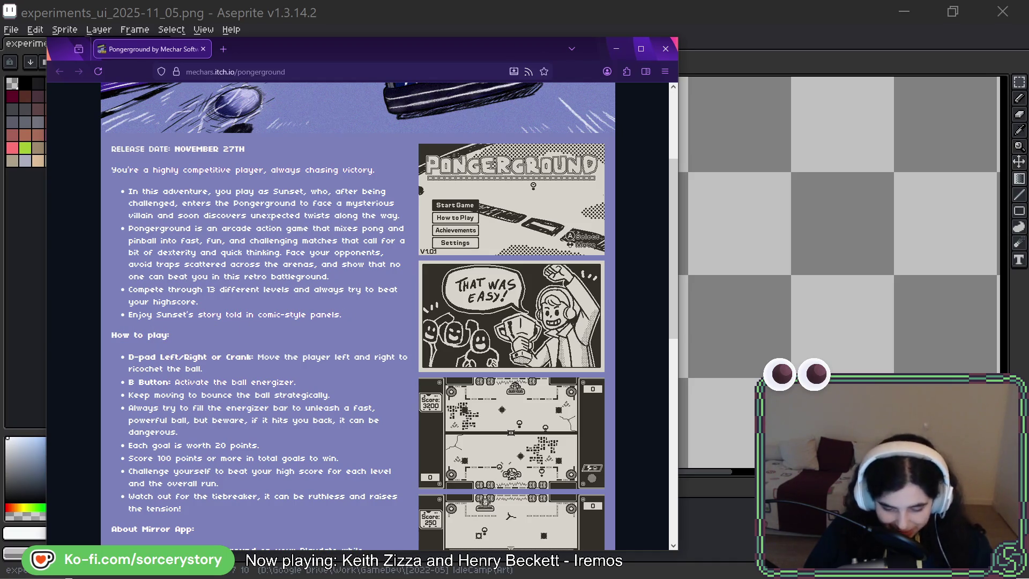
Scroll through the Pongerground how-to-play rules, controls and credits
scroll(258, 302, down, 3)
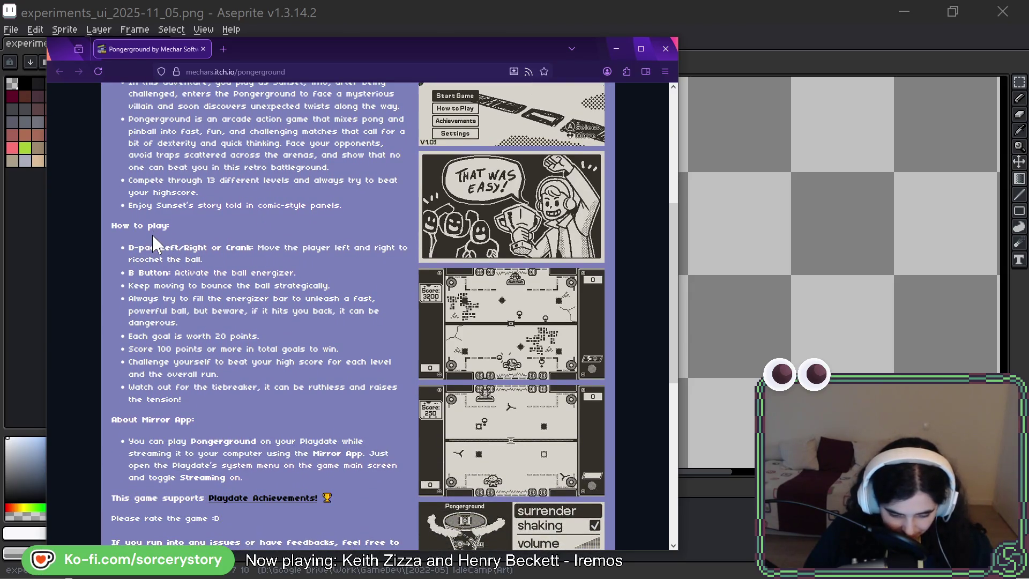
scroll(209, 354, down, 2)
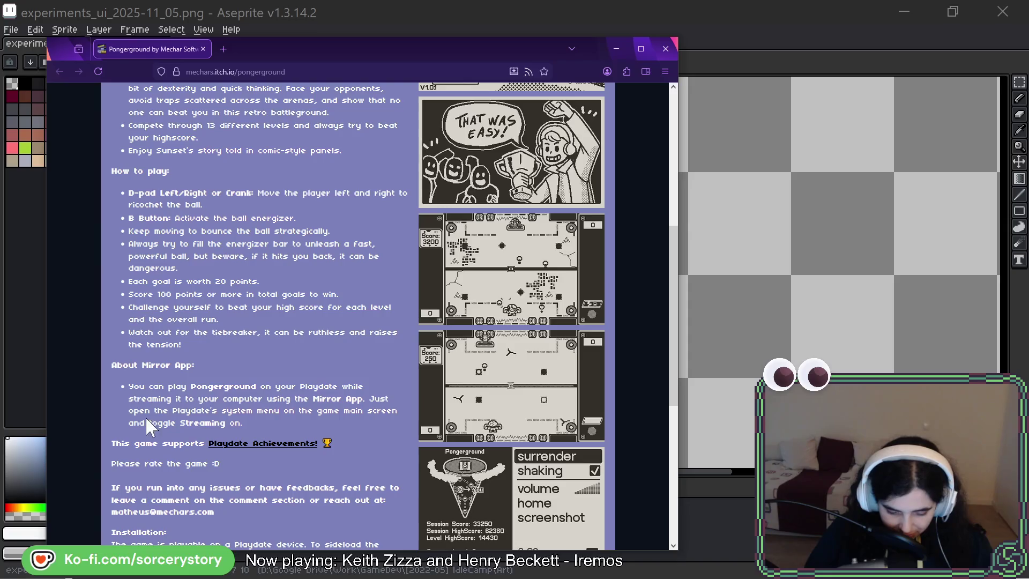
scroll(358, 363, down, 1)
scroll(358, 363, down, 1)
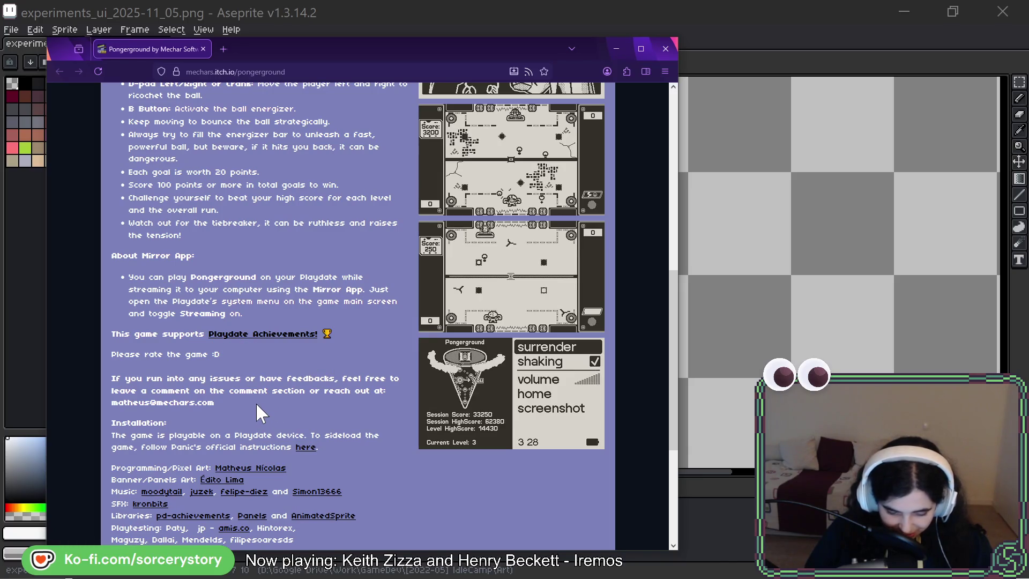
scroll(506, 228, up, 3)
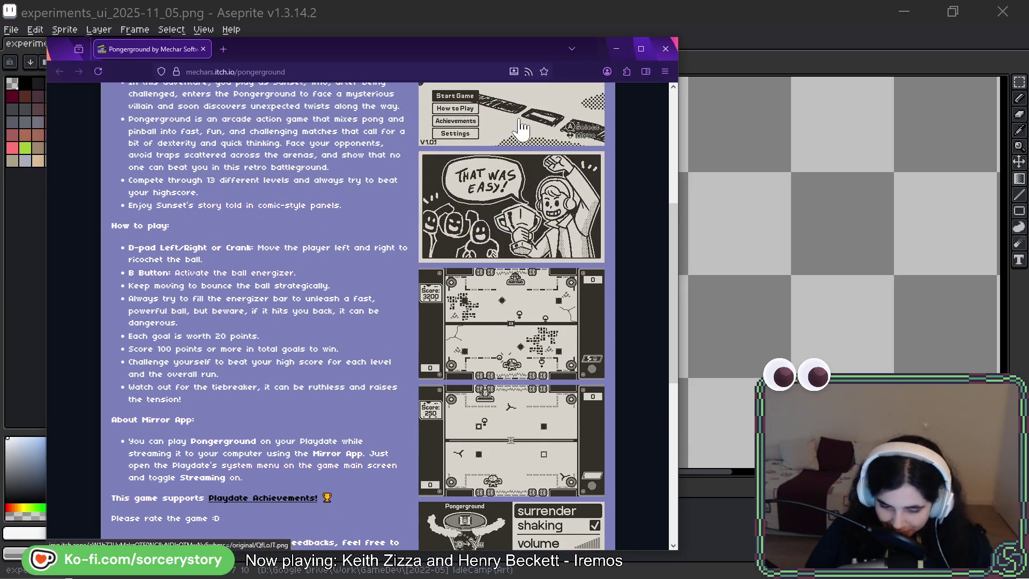
click(505, 228)
click(485, 321)
click(485, 320)
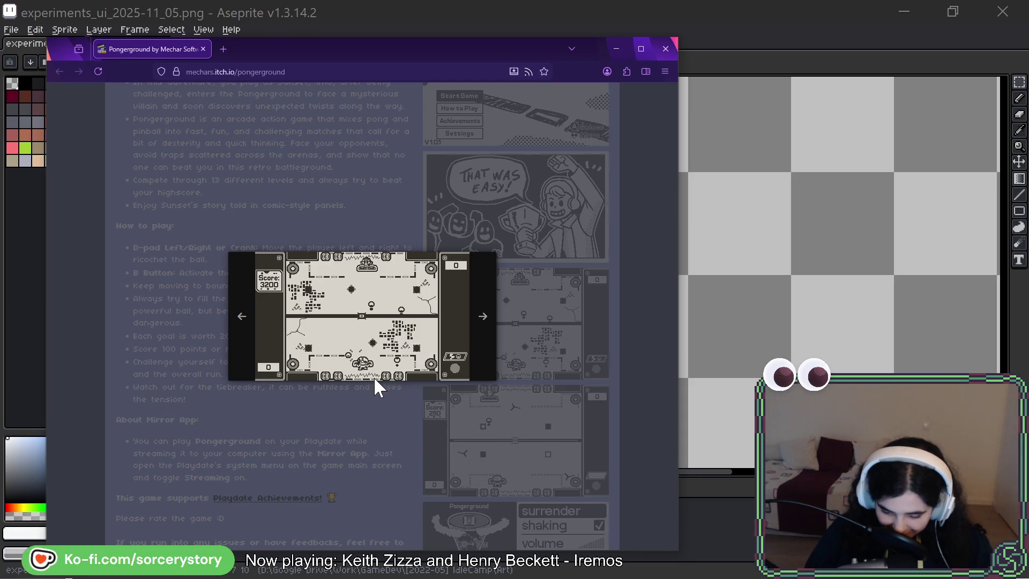
click(489, 320)
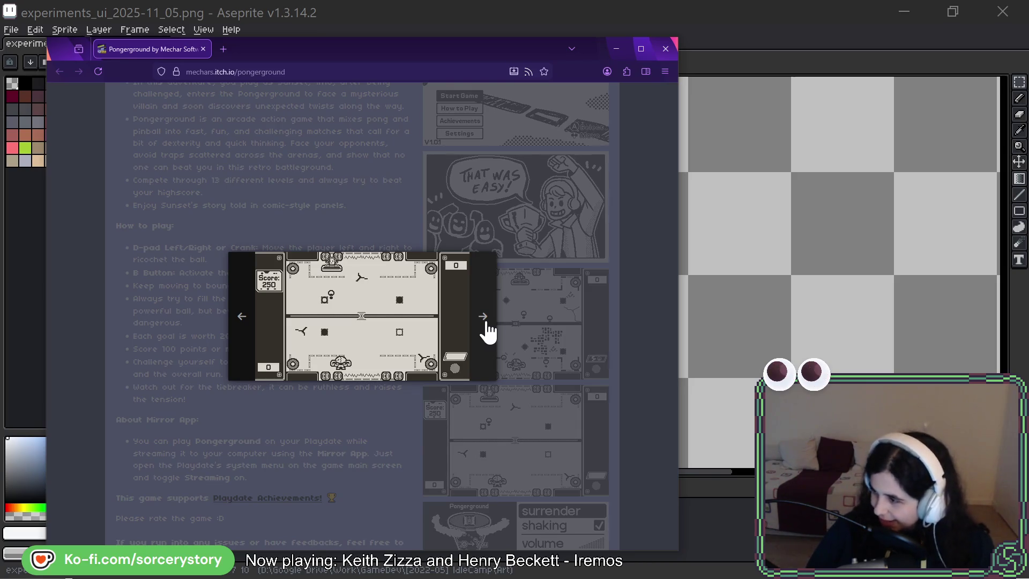
click(488, 323)
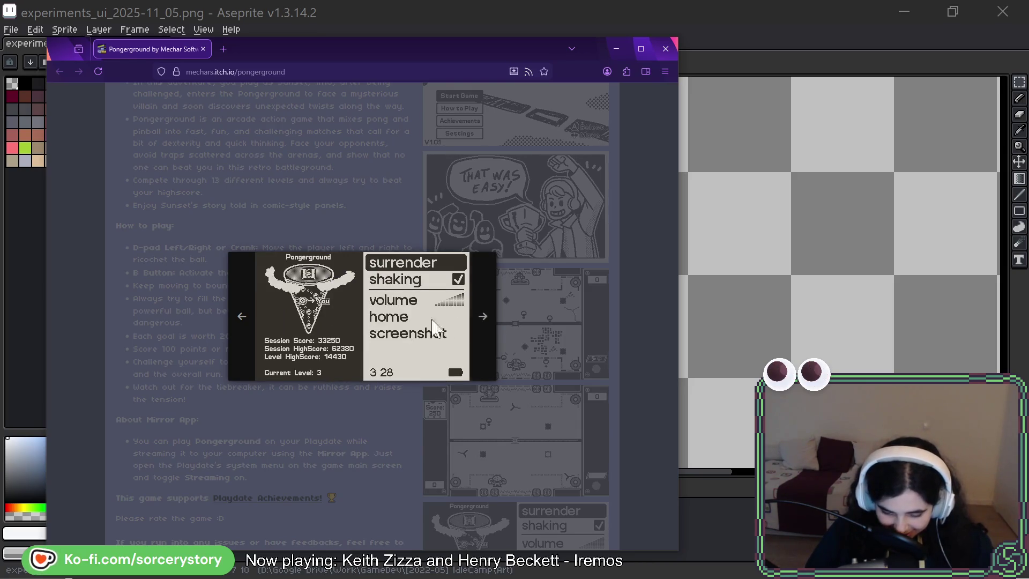
click(485, 319)
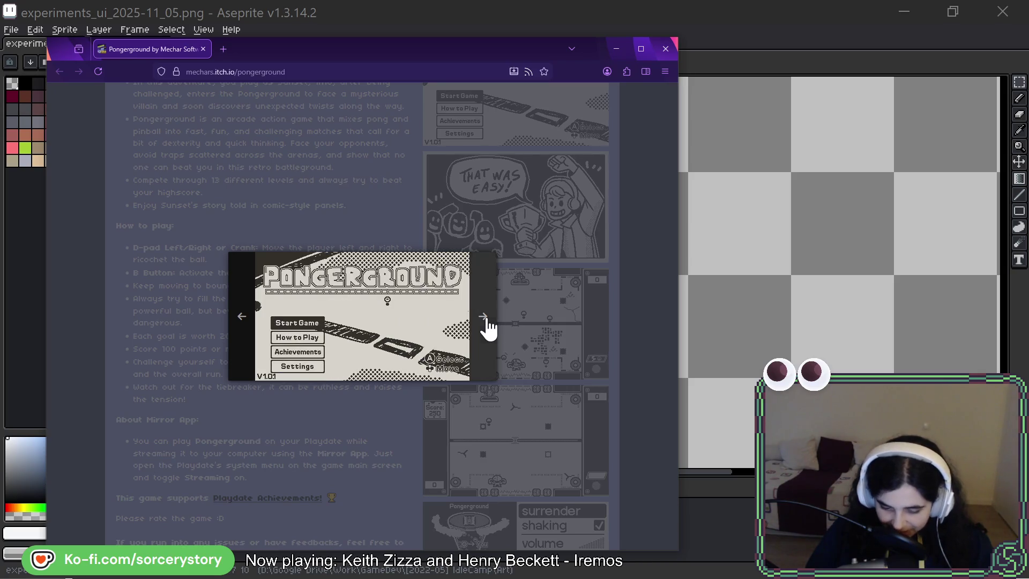
click(486, 320)
click(486, 320)
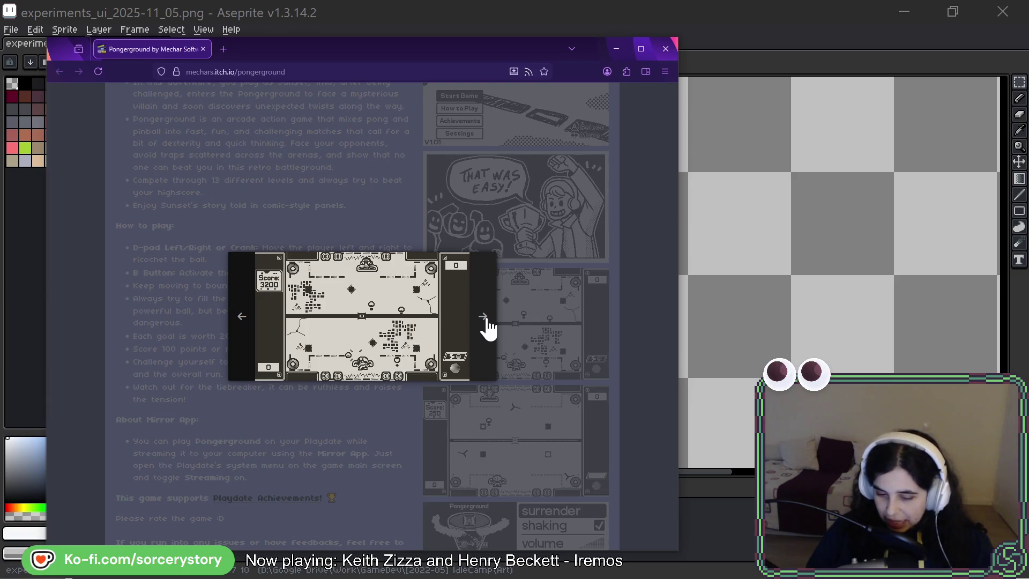
click(486, 320)
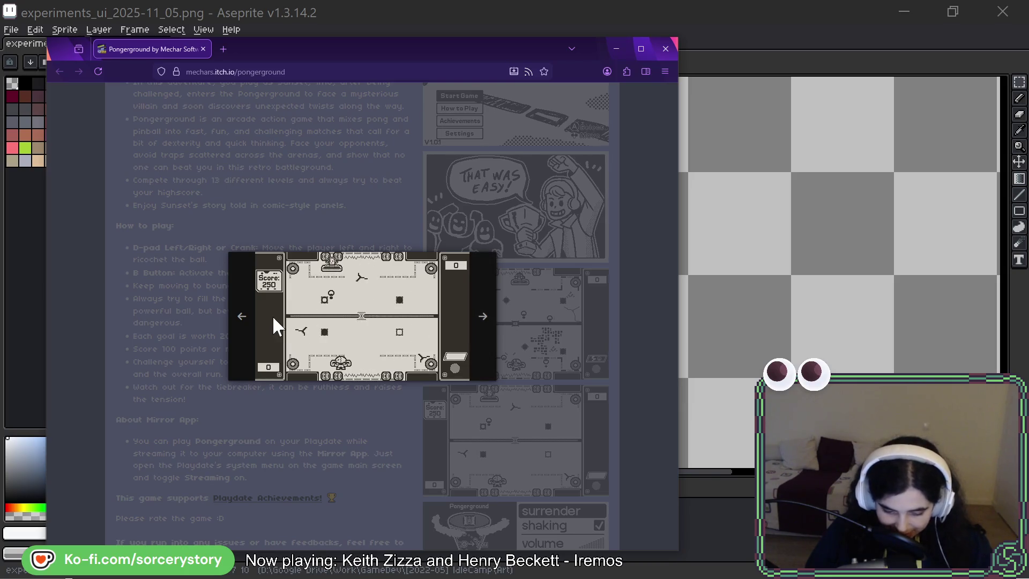
click(238, 318)
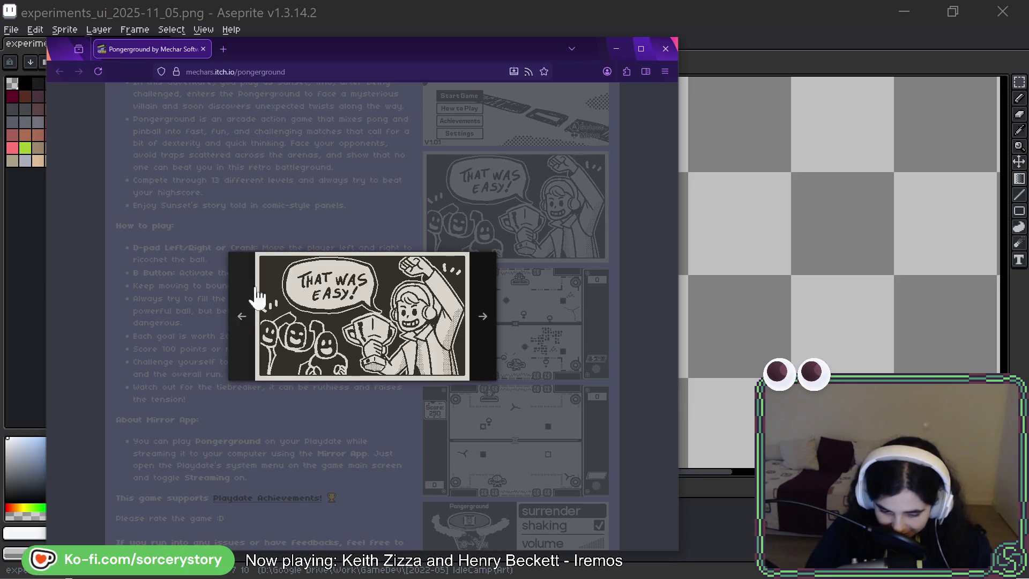
click(244, 317)
click(244, 318)
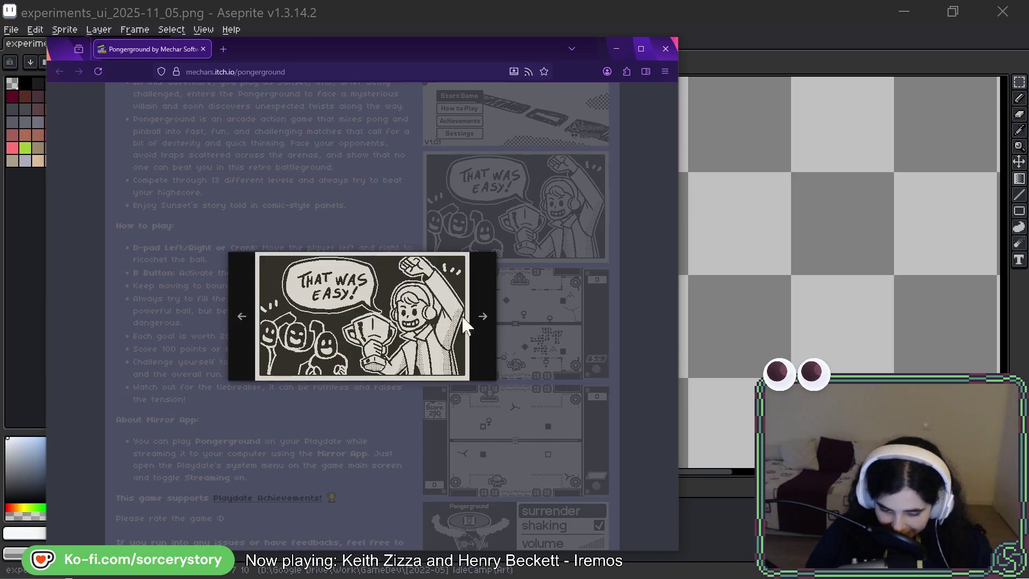
click(483, 319)
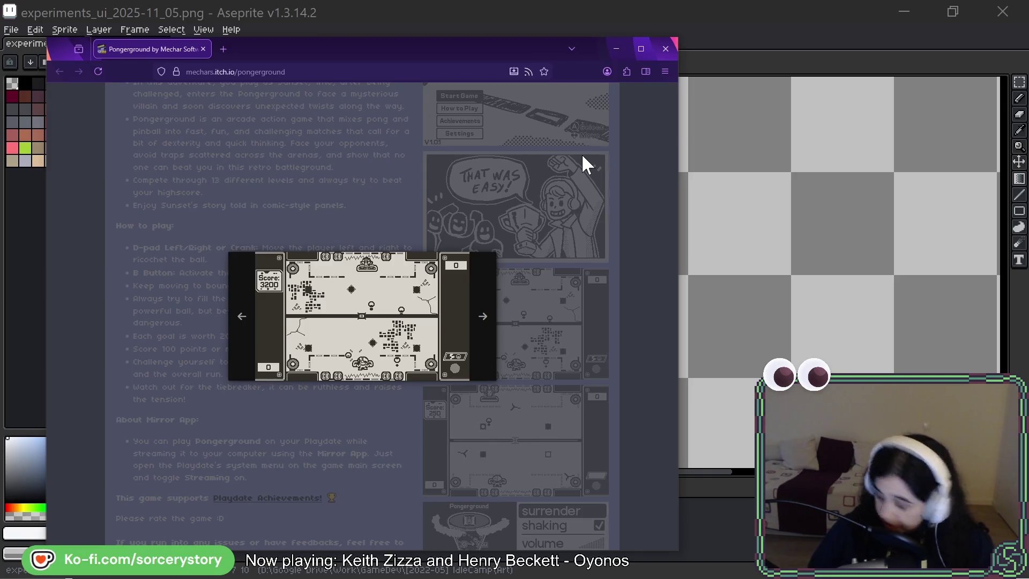
click(244, 314)
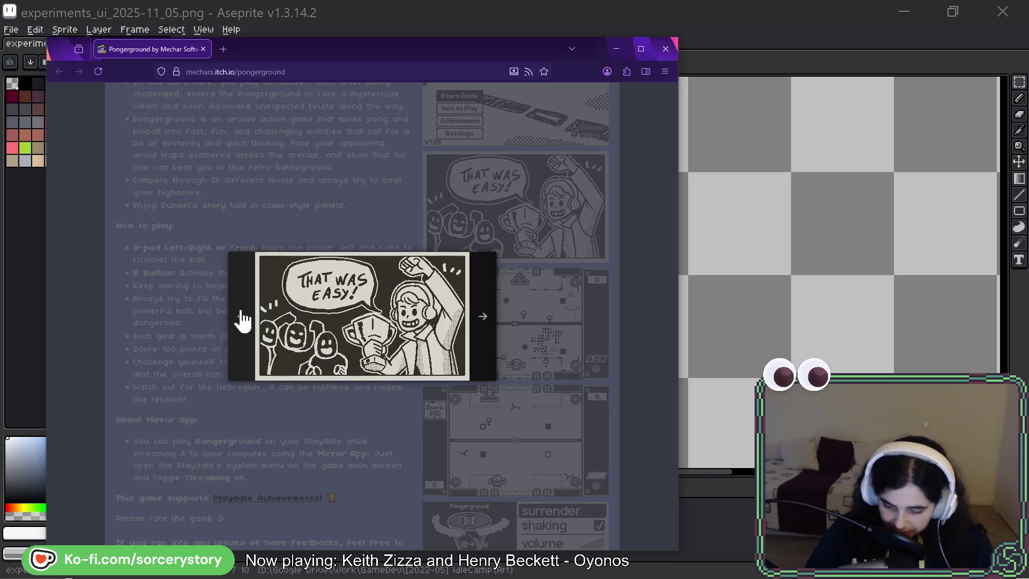
click(484, 324)
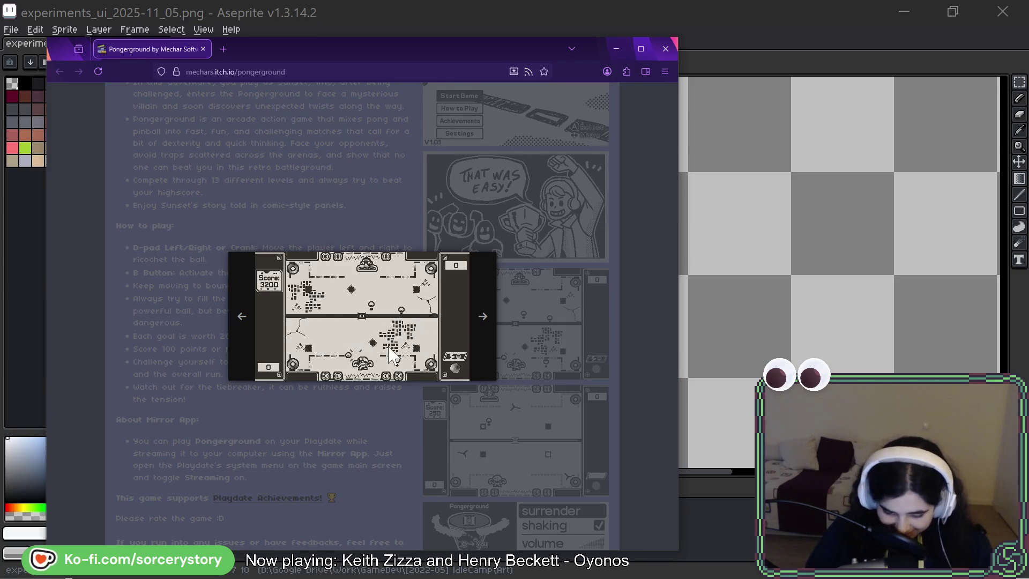
click(236, 319)
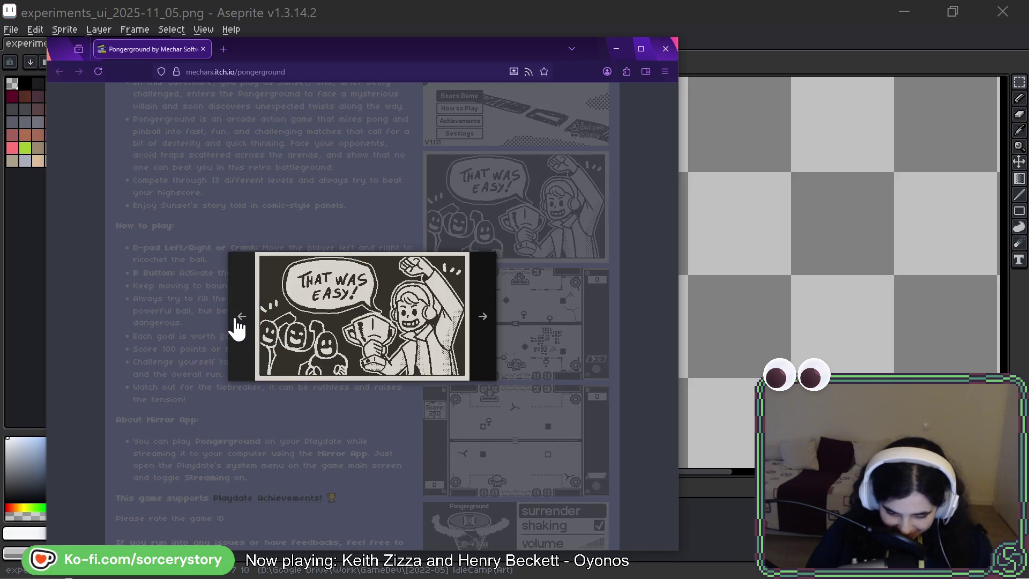
click(238, 328)
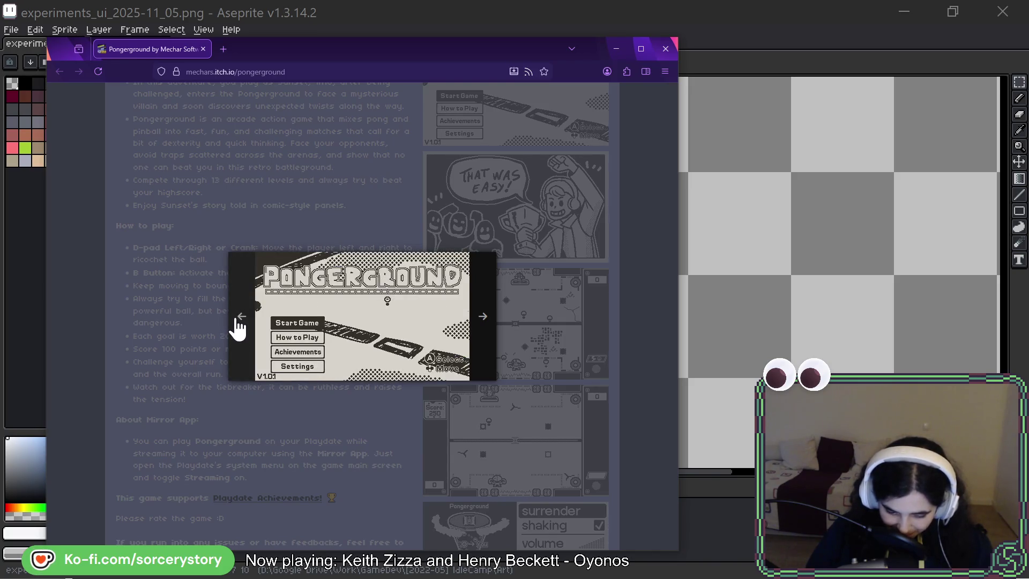
click(211, 314)
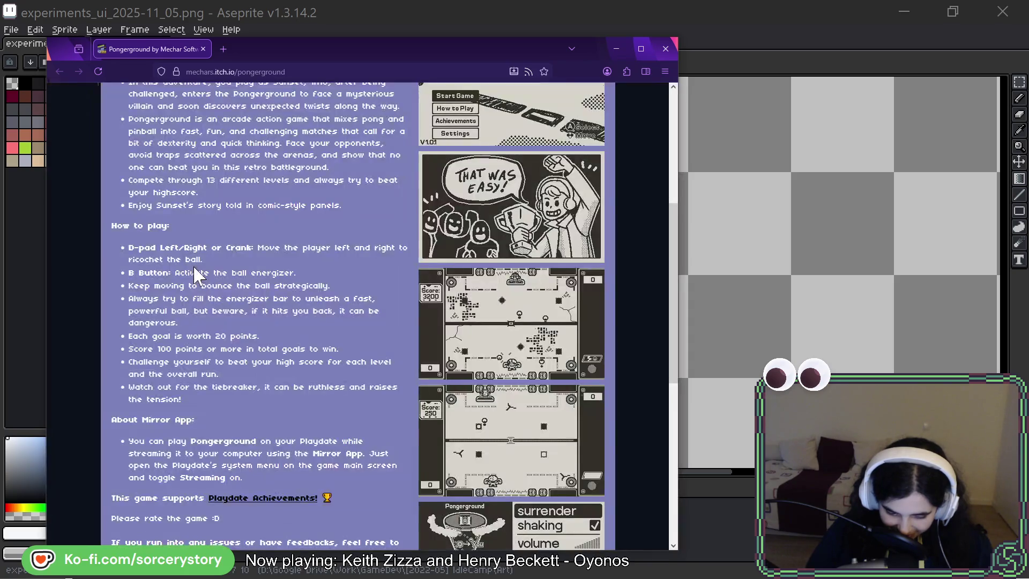
Swap the itch.io page for the Bluesky 'chaos, chaos, chaos...' post and reposition its window
scroll(345, 295, up, 5)
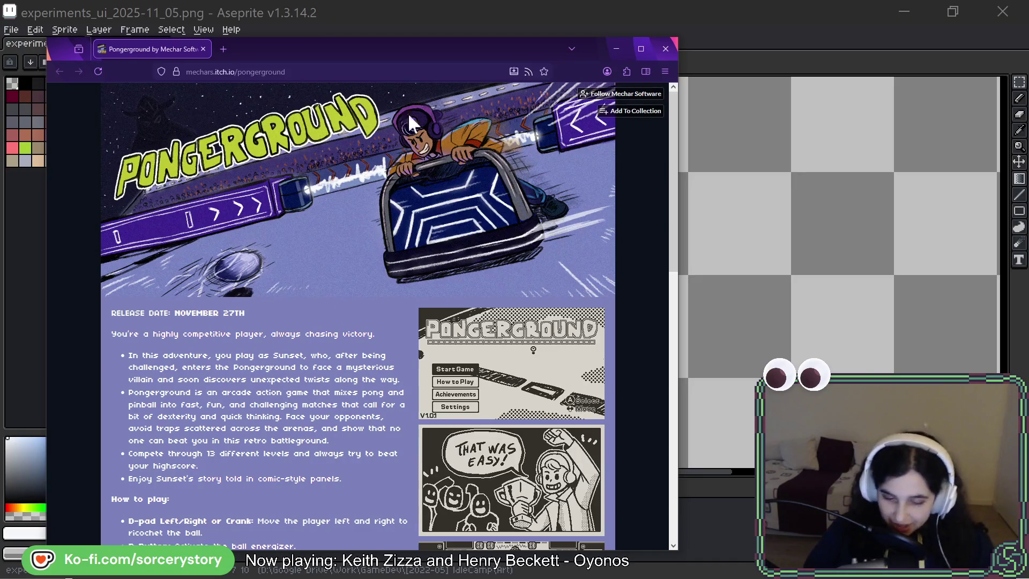
key(alt+Tab)
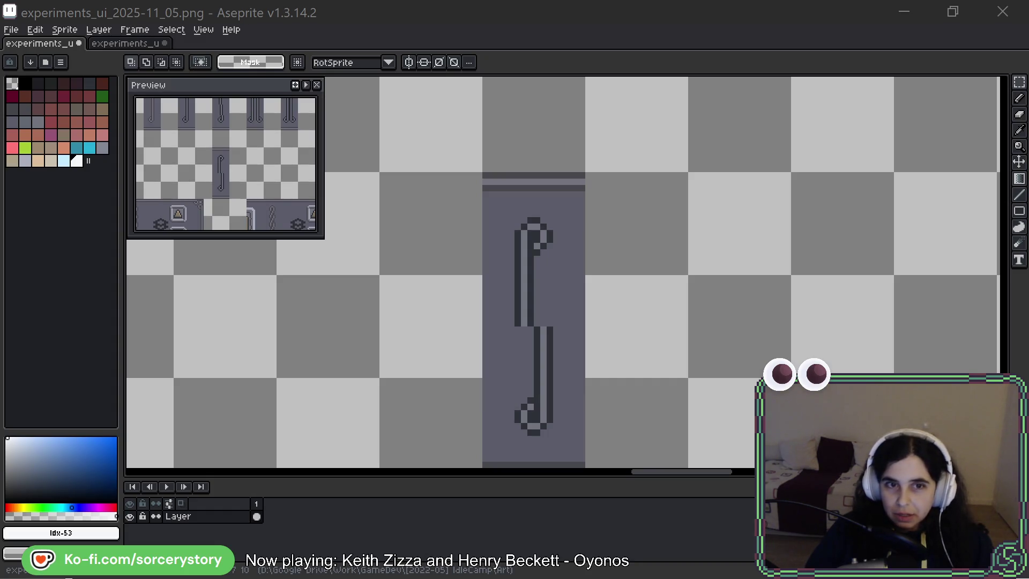
key(alt+Tab)
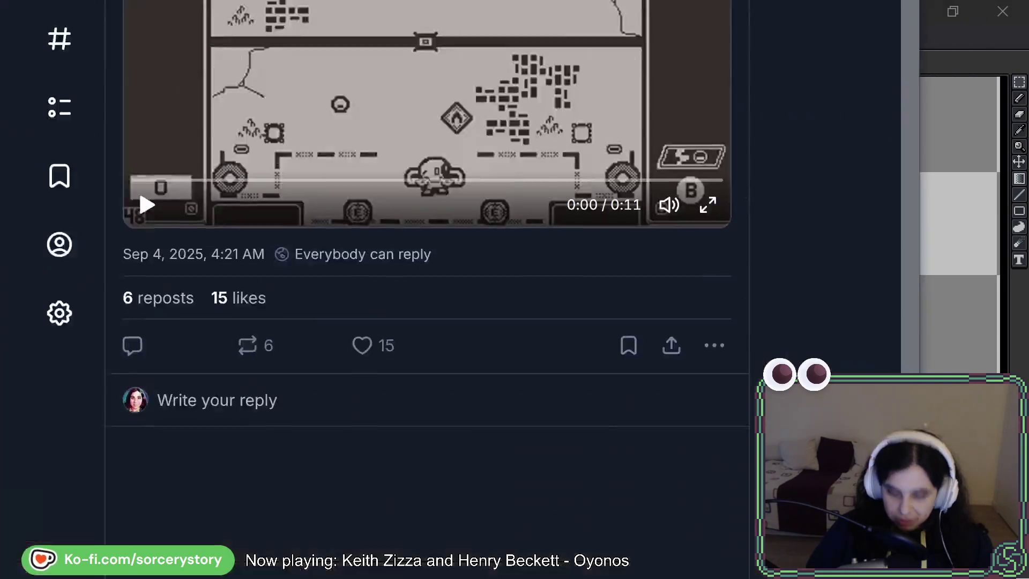
drag(529, 79, 504, 59)
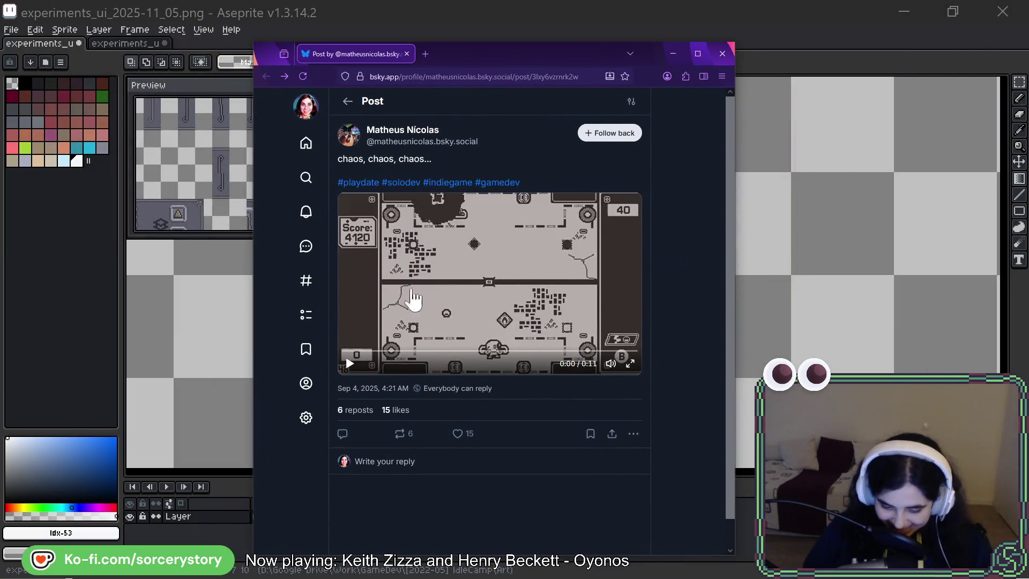
Play the 11-second Playdate gameplay video embedded in the Bluesky post
click(350, 363)
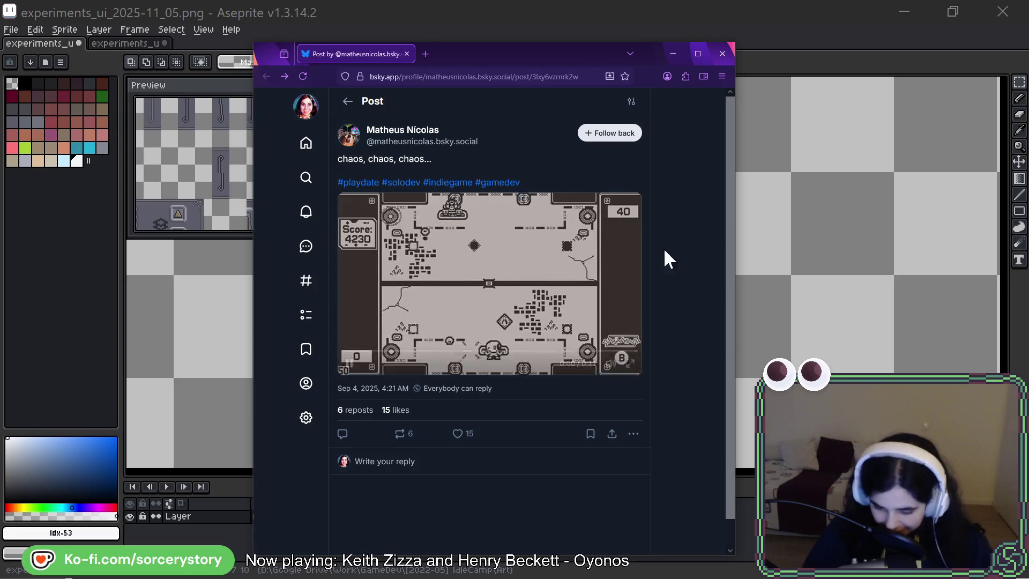
mouse_move(637, 258)
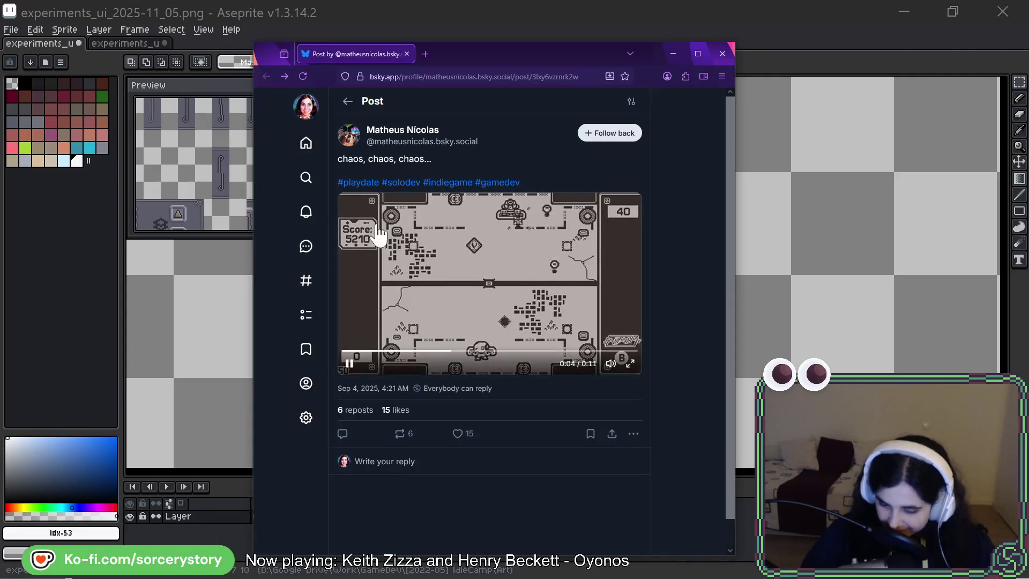
Repost and like the gameplay post (now 7 reposts, 16 likes), follow its author, then reveal the Aseprite canvas
click(407, 438)
click(410, 458)
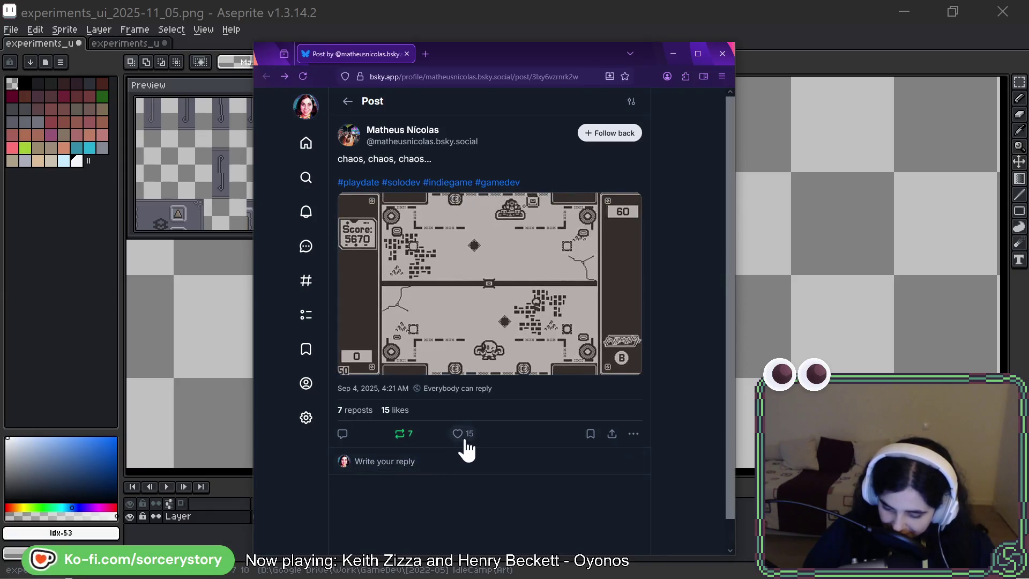
click(457, 433)
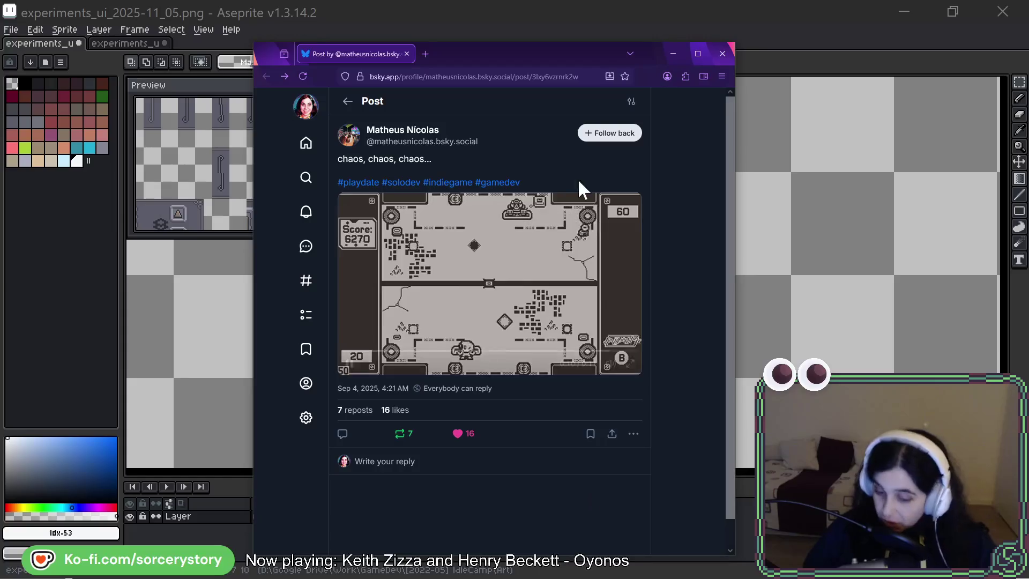
click(615, 139)
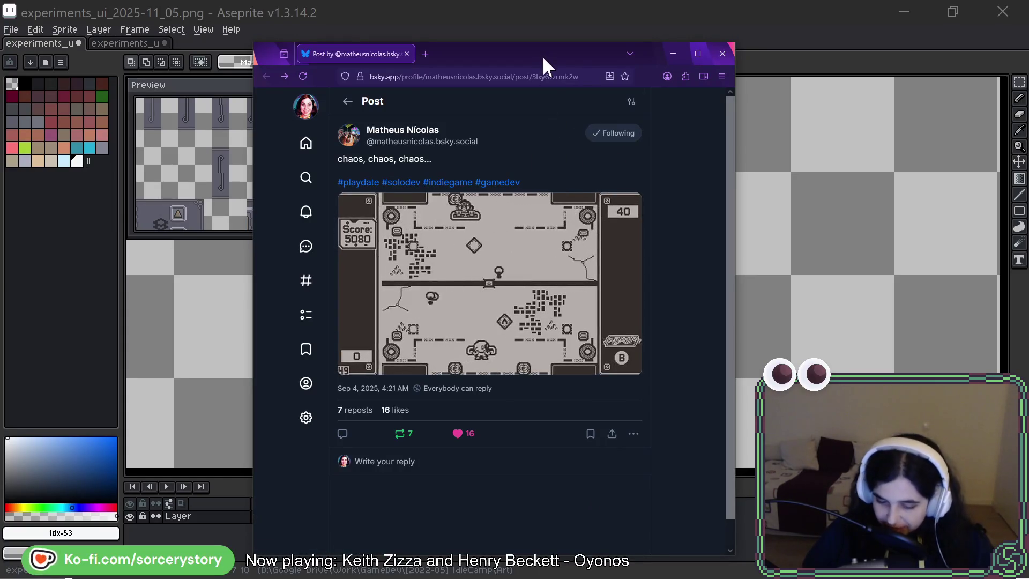
drag(543, 56, 543, 0)
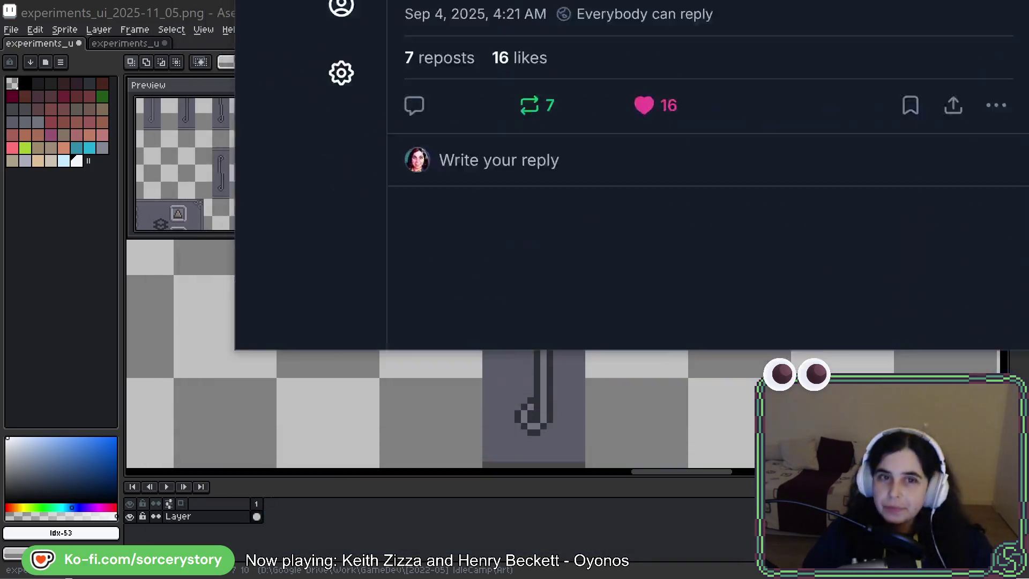
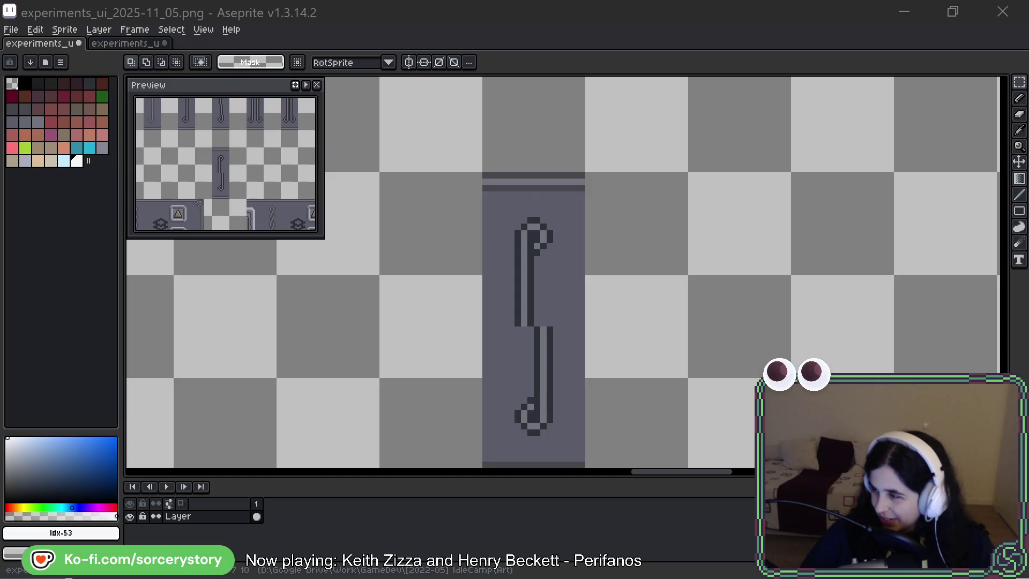
Zoom in on the squiggle ornament and marquee-select the upper part of its stroke
scroll(528, 222, right, 1)
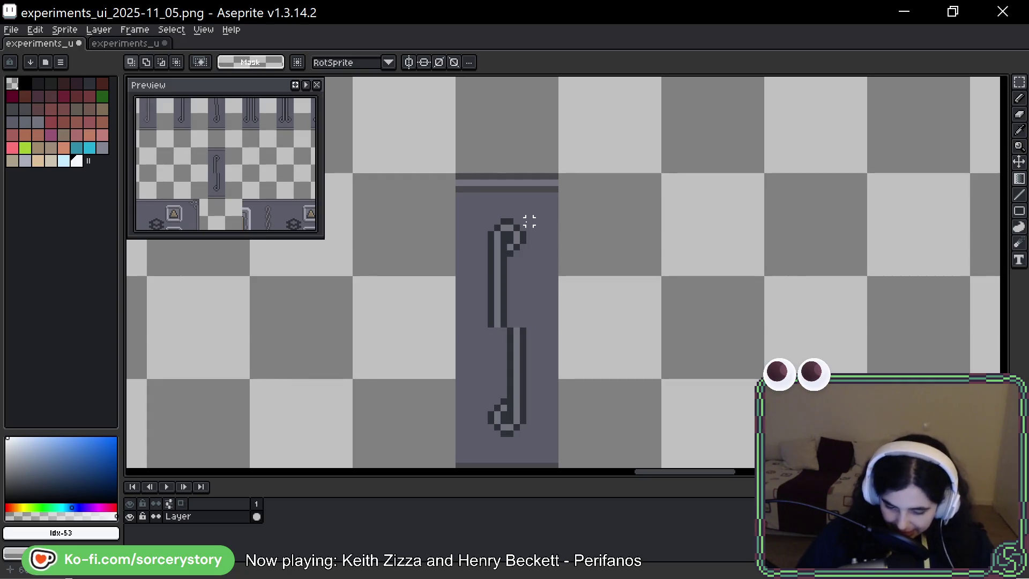
scroll(517, 318, up, 3)
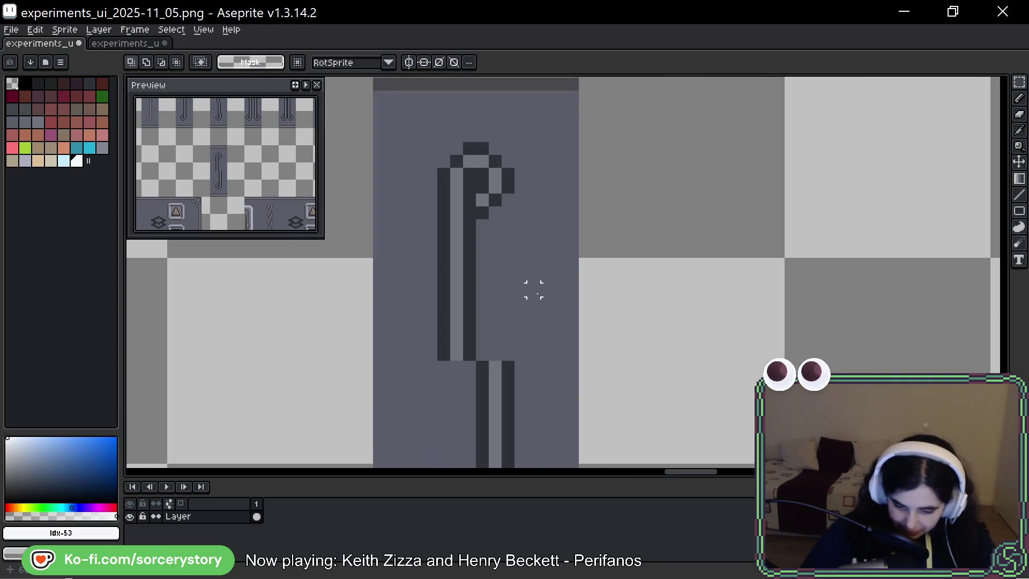
key(h)
scroll(574, 340, down, 3)
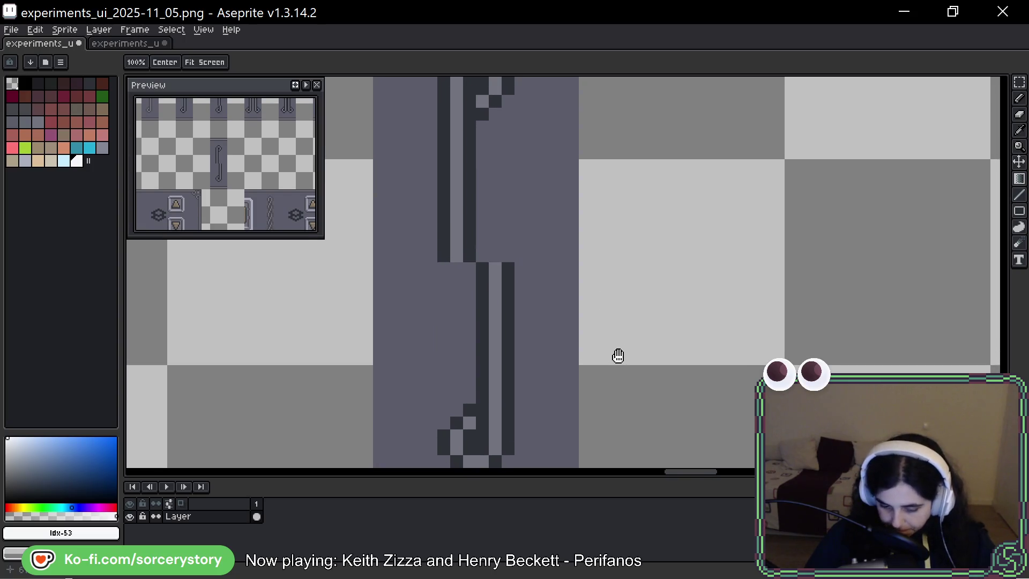
drag(618, 356, 613, 397)
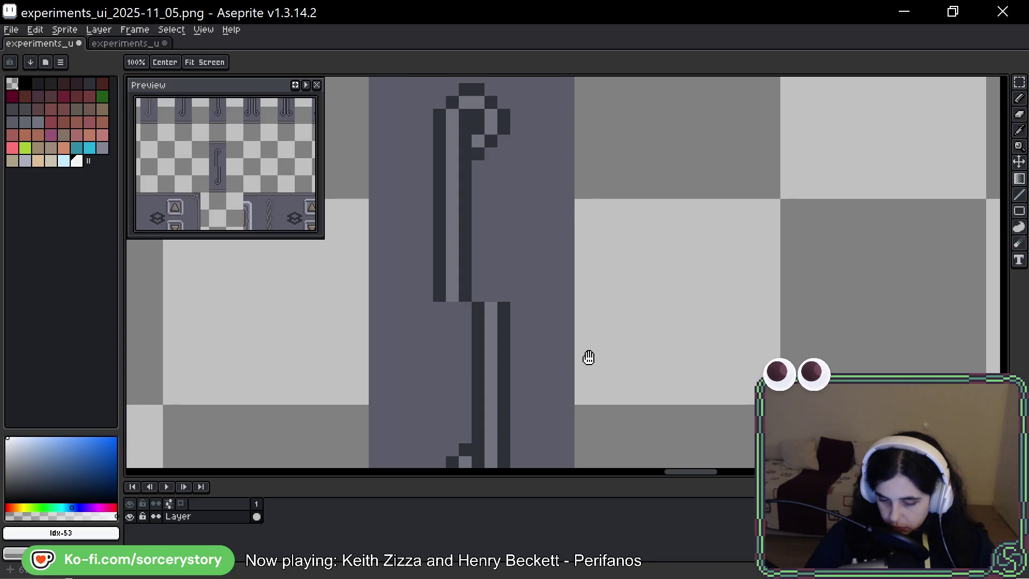
key(m)
mouse_move(504, 89)
mouse_down()
mouse_move(453, 333)
mouse_move(439, 350)
mouse_up()
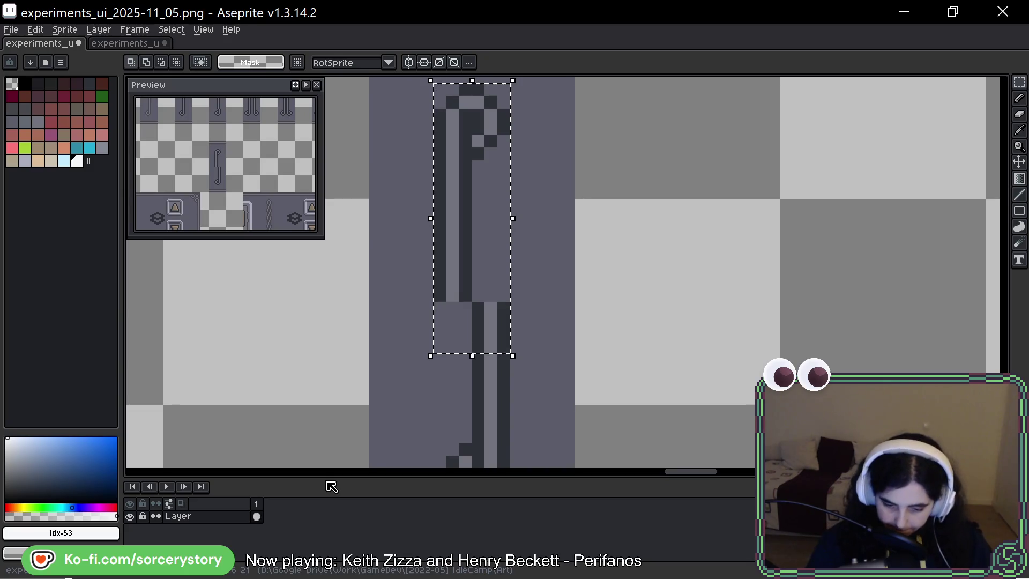
Redo the selection as a box around just the middle stretch of the squiggle stem
key(space)
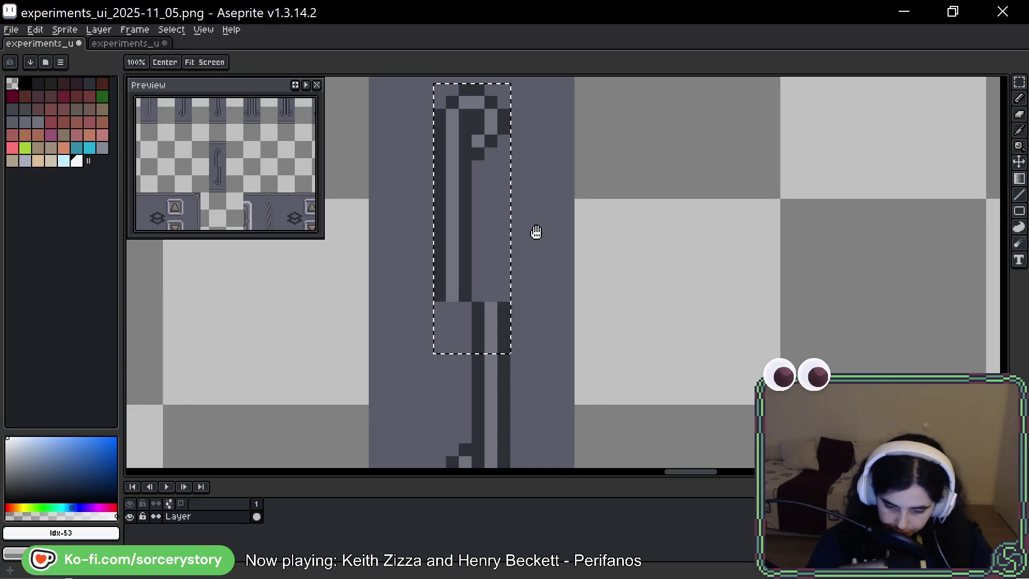
drag(535, 230, 518, 197)
key(ctrl+d)
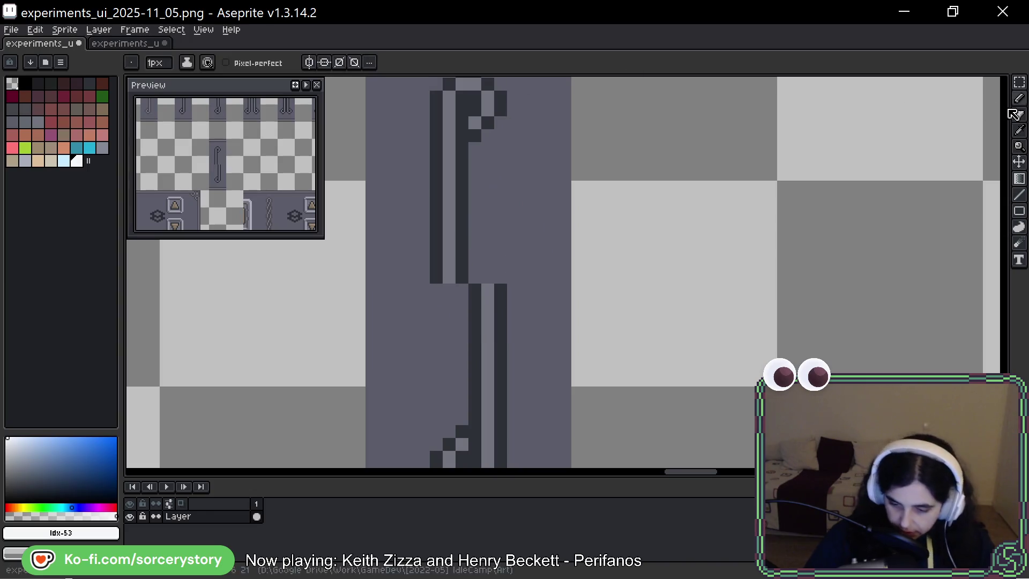
key(w)
key(m)
drag(501, 148, 431, 424)
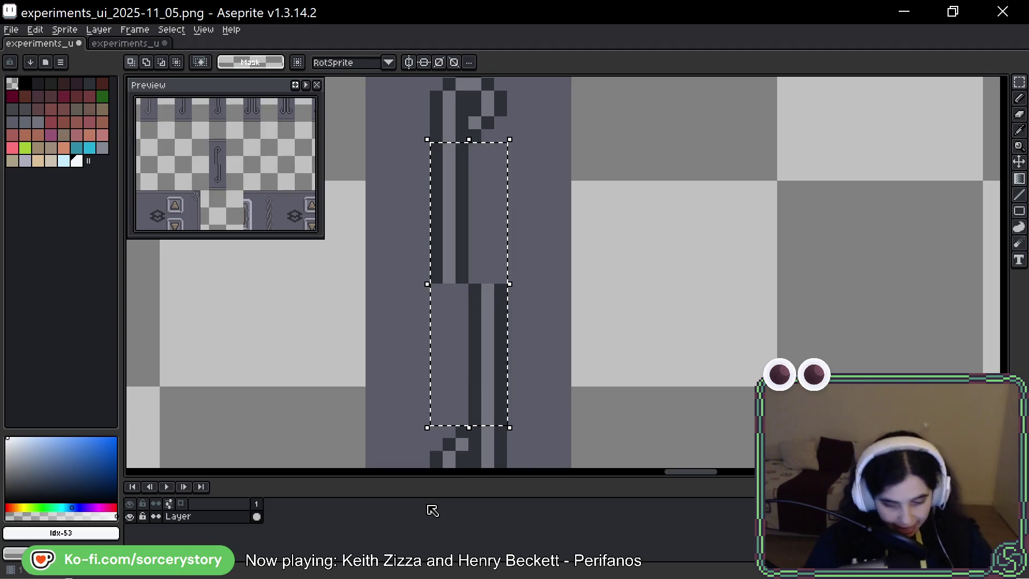
key(b)
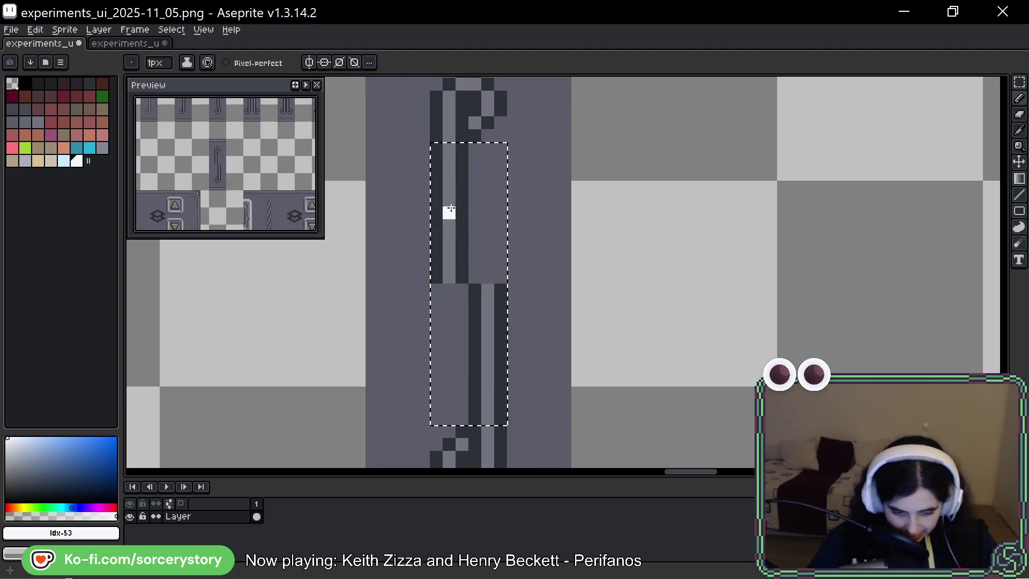
Load the duel palette preset and pick a red as the drawing colour
click(46, 64)
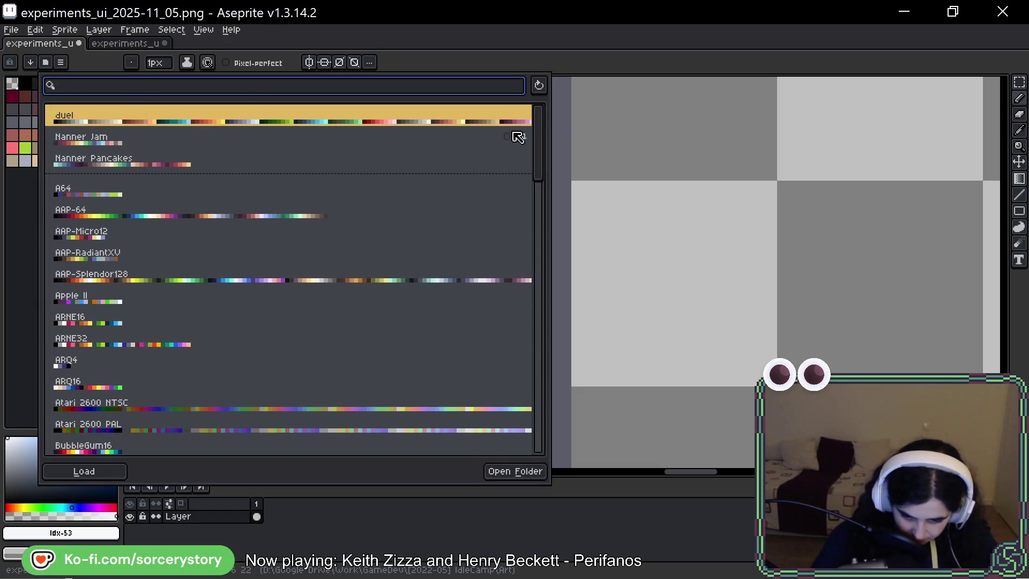
click(490, 115)
click(666, 248)
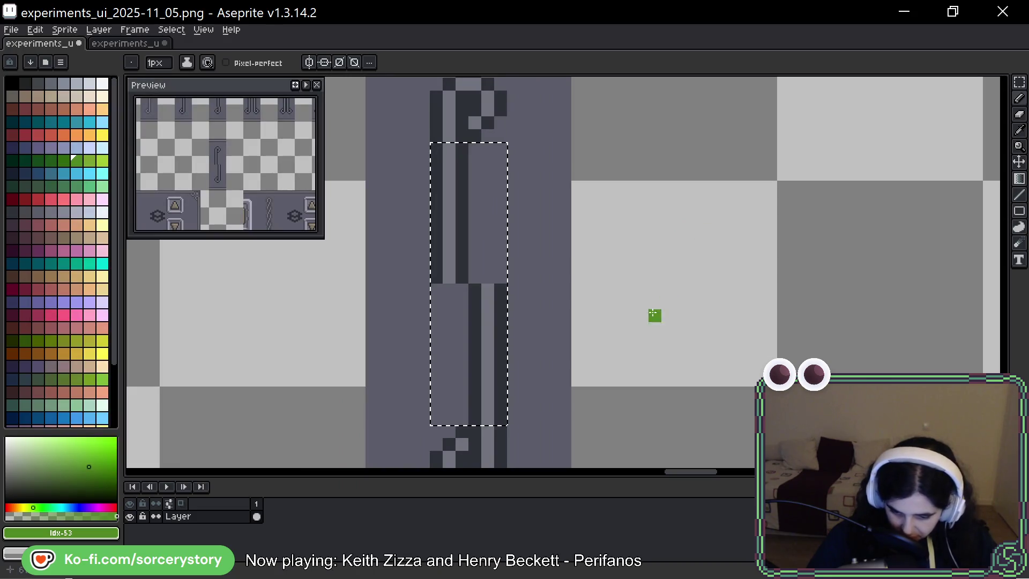
click(51, 199)
Pan the view across the squiggle panel tile and switch to Rectangular Marquee
drag(627, 217, 628, 186)
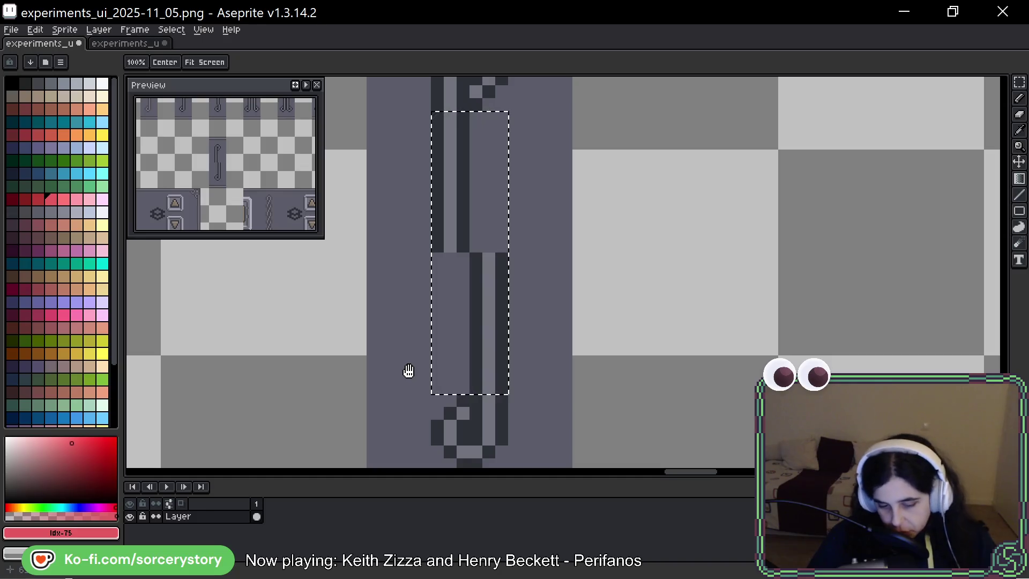
mouse_move(723, 278)
mouse_down()
mouse_move(712, 300)
mouse_move(641, 315)
mouse_up()
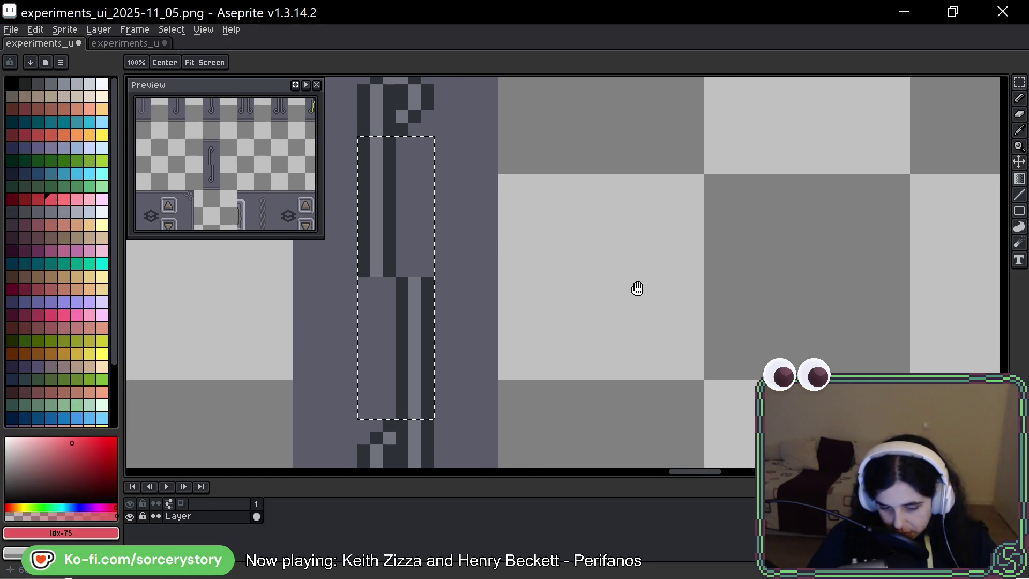
click(1020, 82)
scroll(732, 329, down, 1)
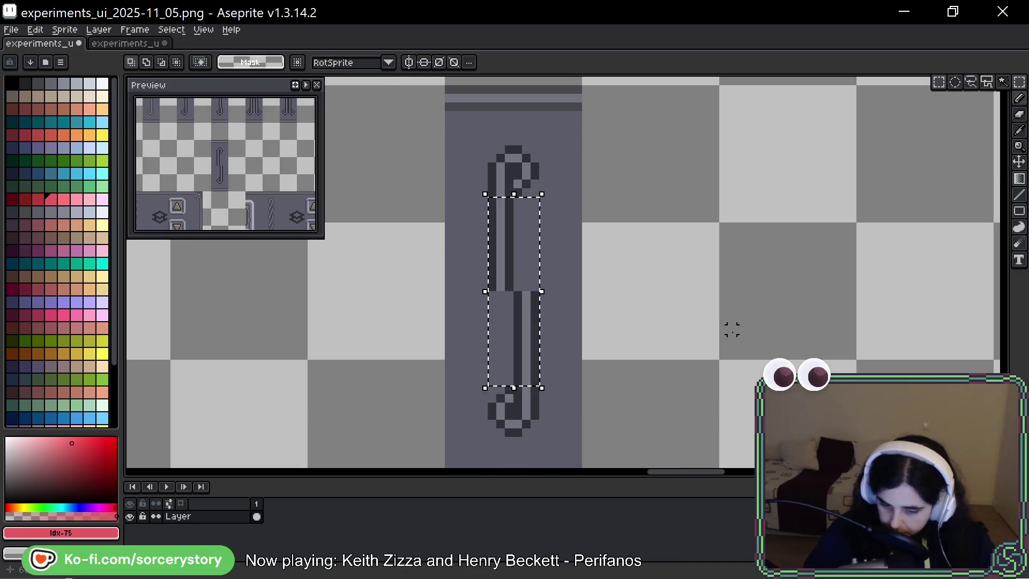
Select the whole squiggle tile column and Ctrl-drag a copy one tile to the right
scroll(733, 329, down, 1)
drag(631, 227, 460, 168)
mouse_move(424, 322)
mouse_down()
mouse_move(407, 306)
mouse_move(388, 226)
mouse_up()
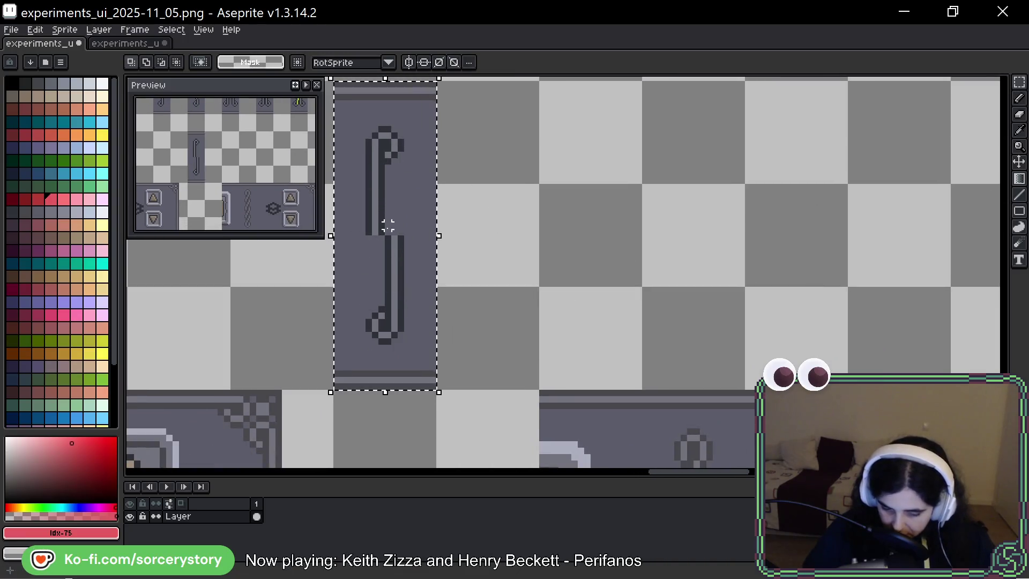
drag(381, 173, 514, 191)
Marquee-select the stem of the new squiggle copy, switch to the Pencil, then deselect
scroll(494, 223, up, 2)
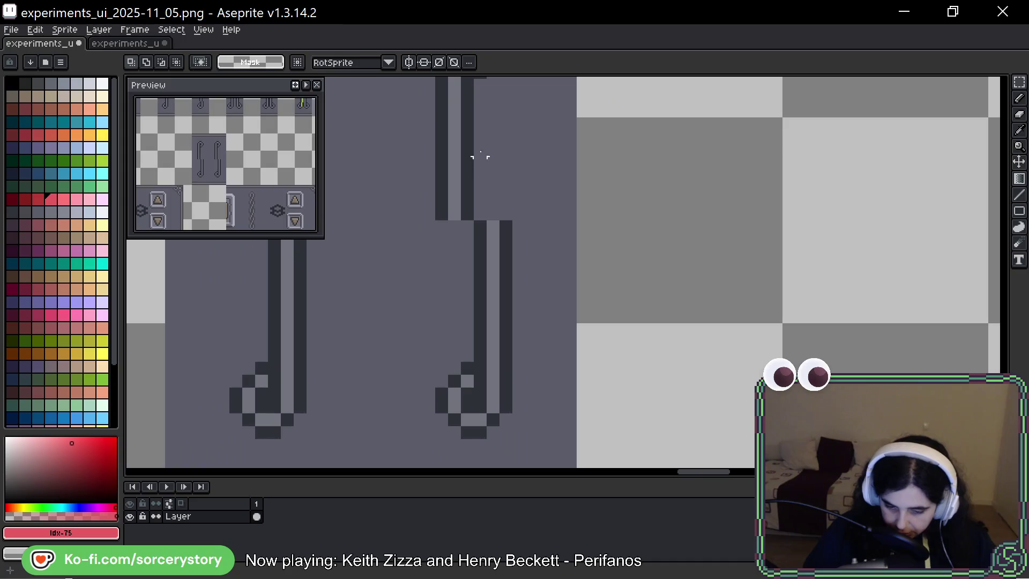
scroll(488, 154, up, 2)
drag(509, 137, 461, 406)
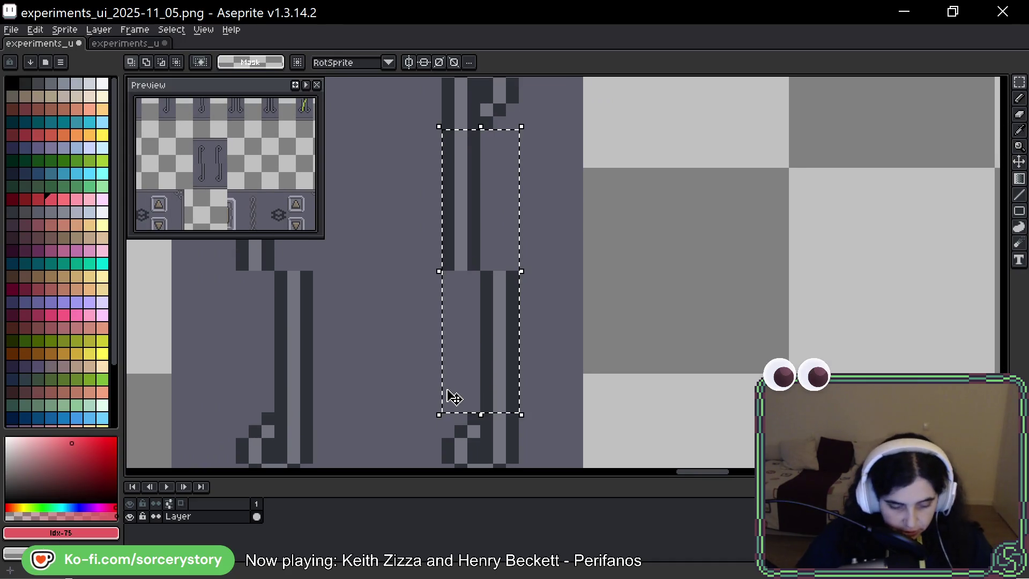
key(b)
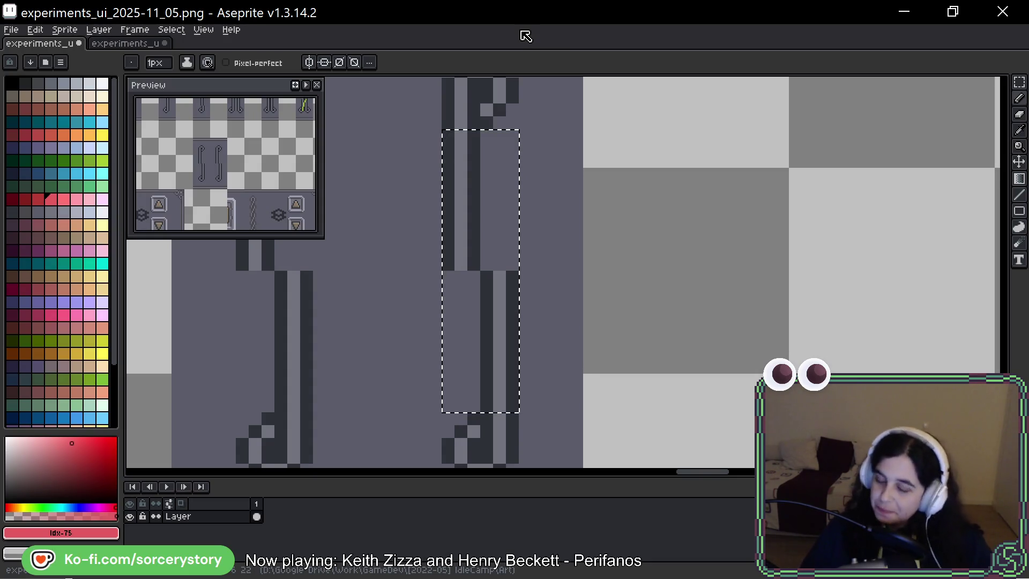
scroll(537, 172, down, 3)
key(ctrl+d)
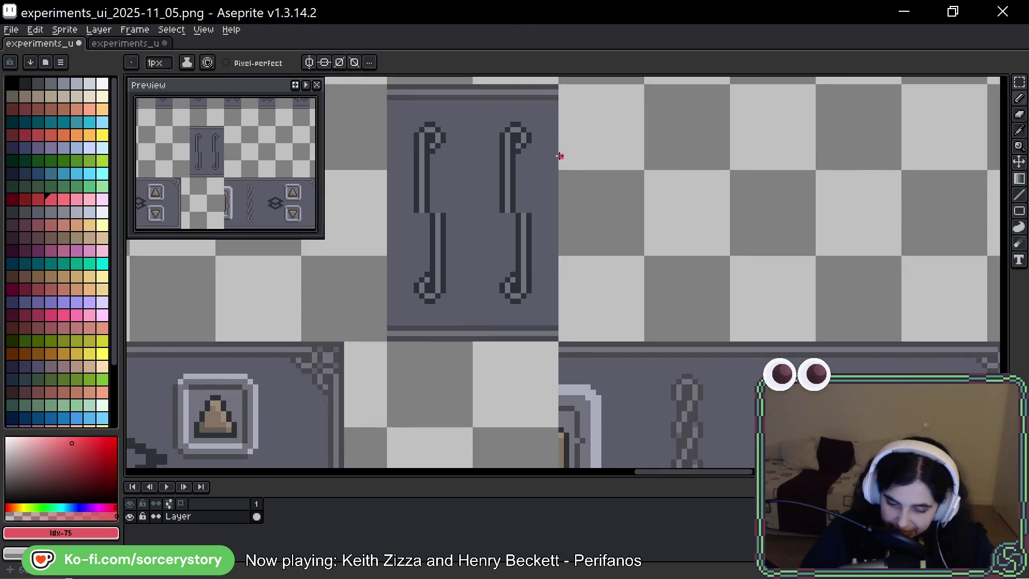
click(134, 44)
scroll(643, 298, down, 4)
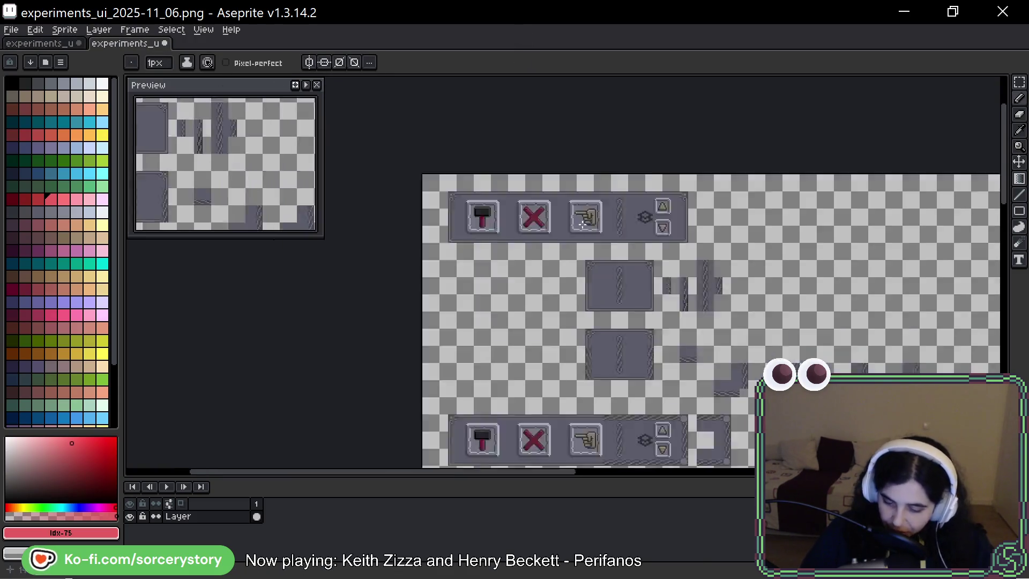
scroll(608, 251, up, 5)
scroll(764, 282, down, 2)
scroll(769, 229, left, 3)
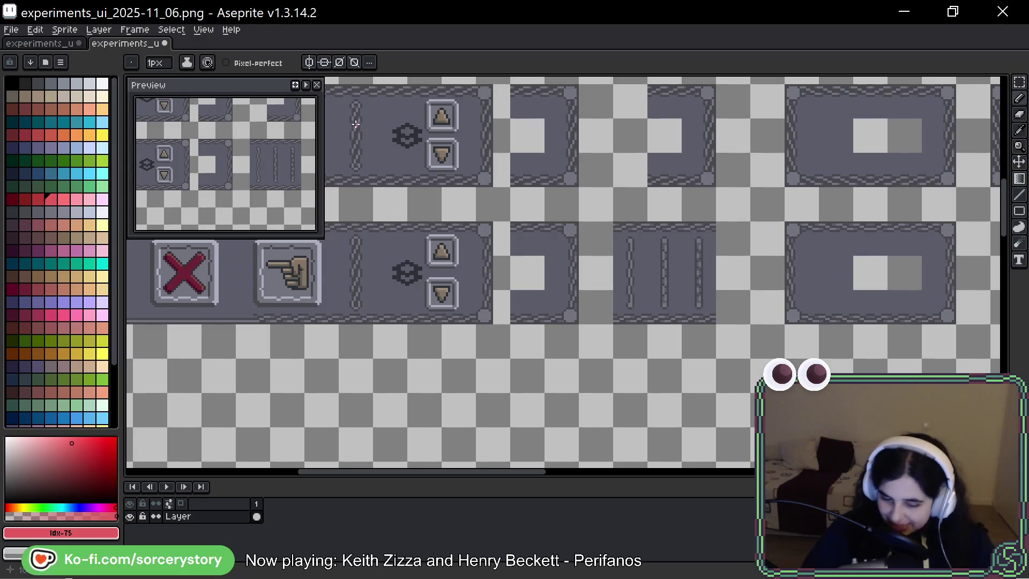
scroll(356, 124, up, 3)
drag(465, 138, 456, 183)
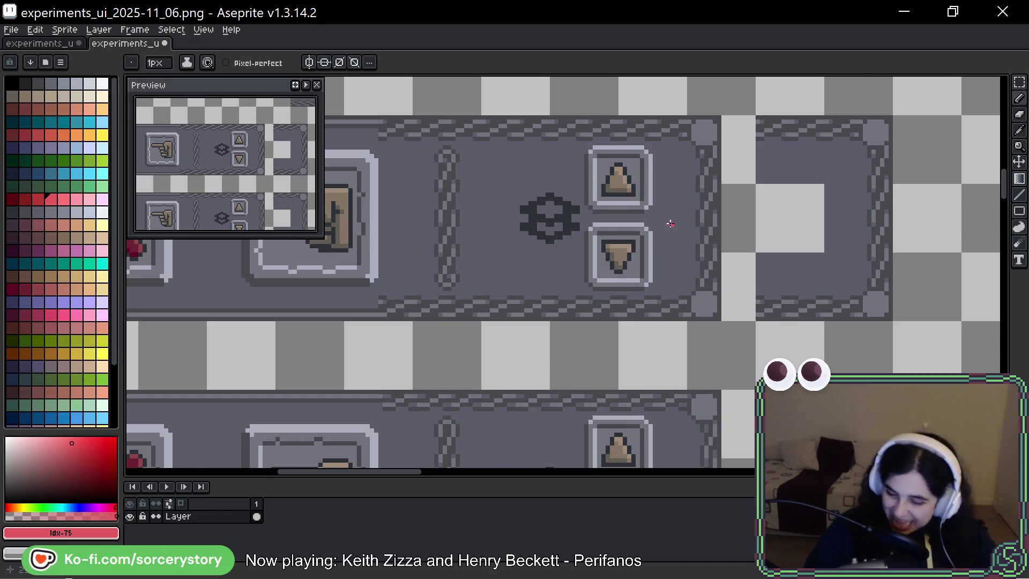
scroll(671, 224, down, 1)
scroll(459, 148, right, 5)
drag(787, 257, 536, 200)
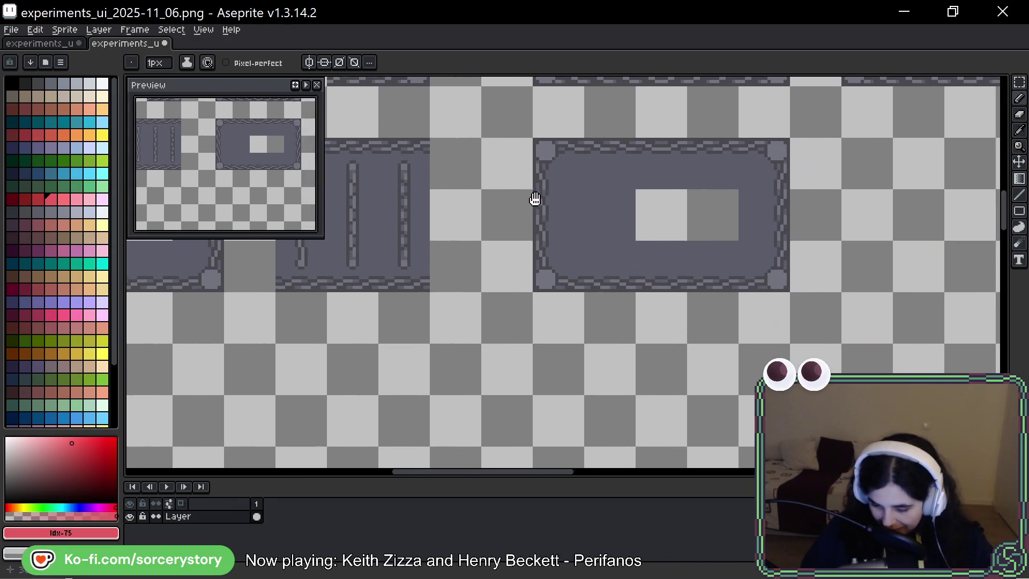
mouse_move(697, 154)
mouse_down()
mouse_move(524, 249)
mouse_move(384, 377)
mouse_up()
scroll(383, 377, down, 1)
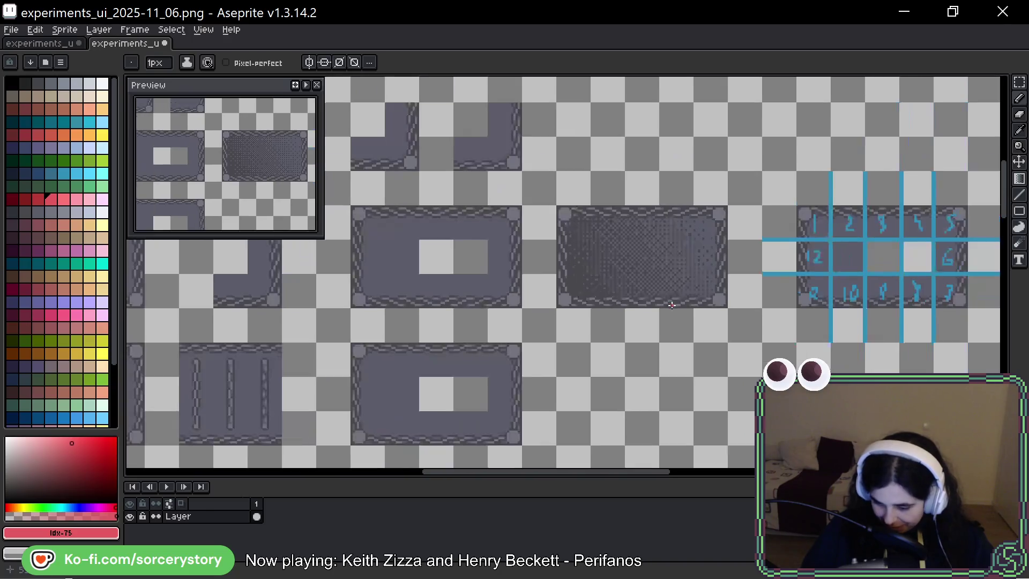
scroll(726, 291, right, 5)
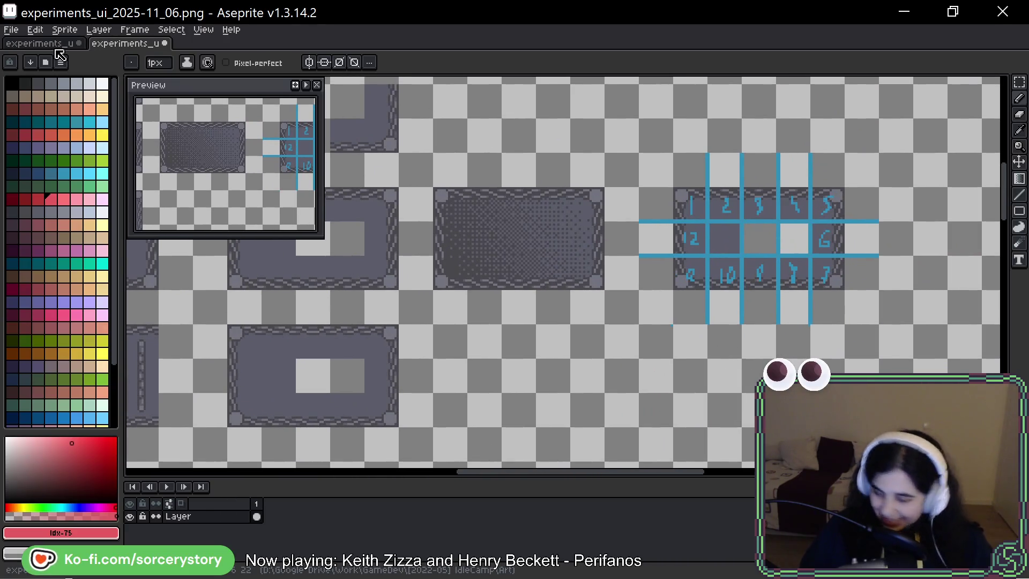
click(56, 47)
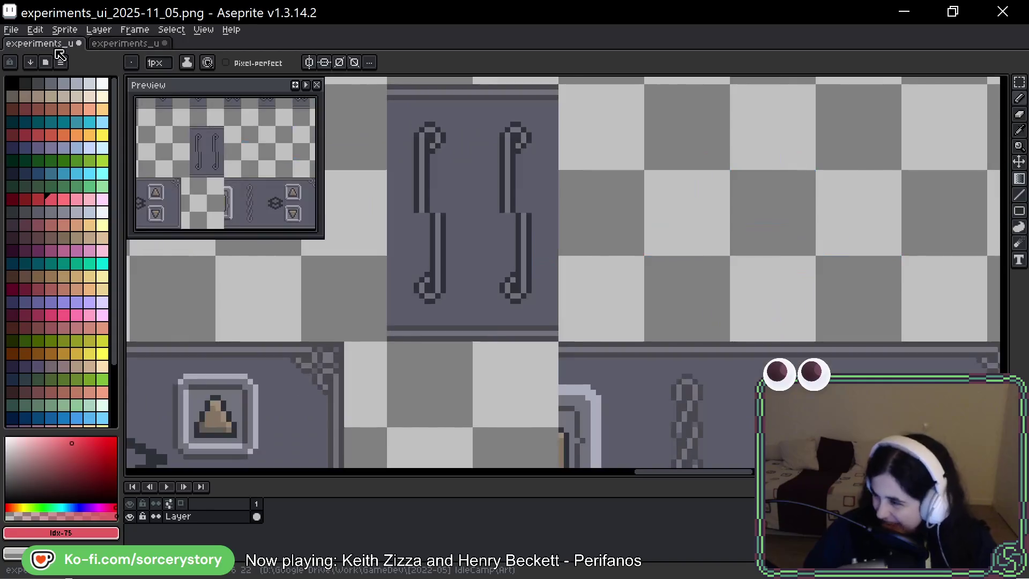
Marquee-select the straight middle stem of the right squiggle, then switch to the Pencil
scroll(526, 191, up, 1)
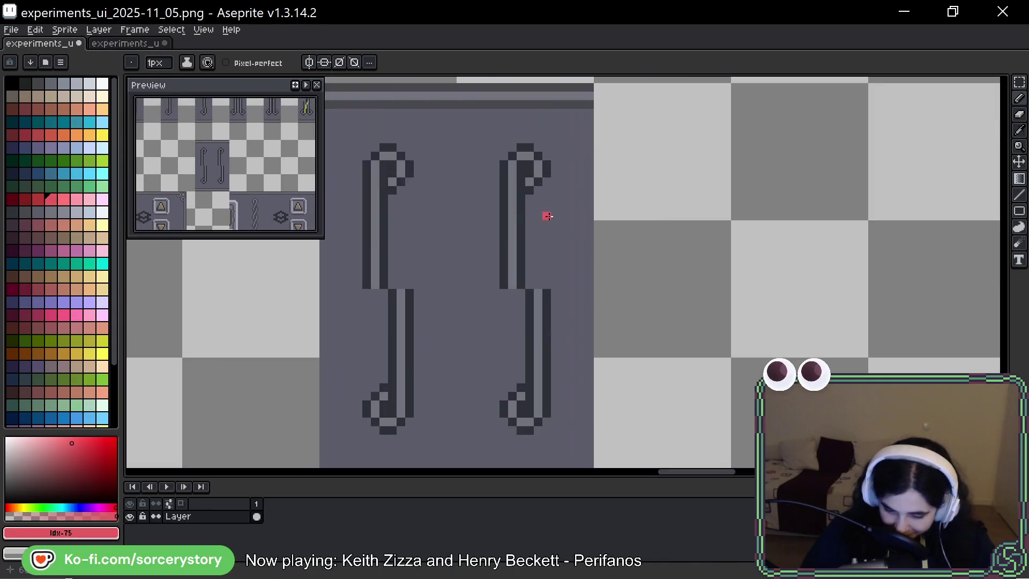
click(1020, 82)
scroll(521, 200, down, 1)
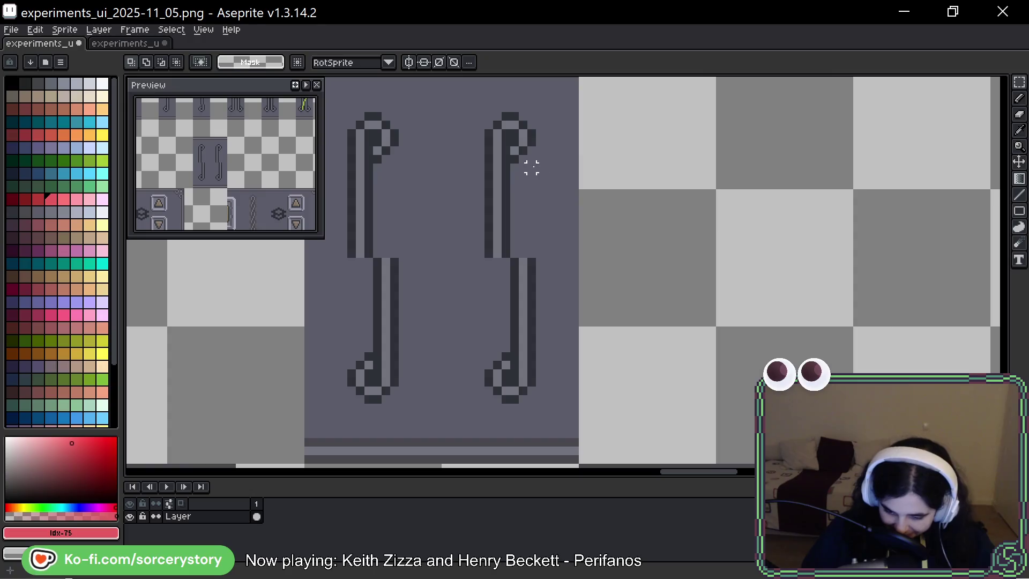
mouse_move(535, 165)
mouse_down()
mouse_move(480, 348)
mouse_move(489, 348)
mouse_up()
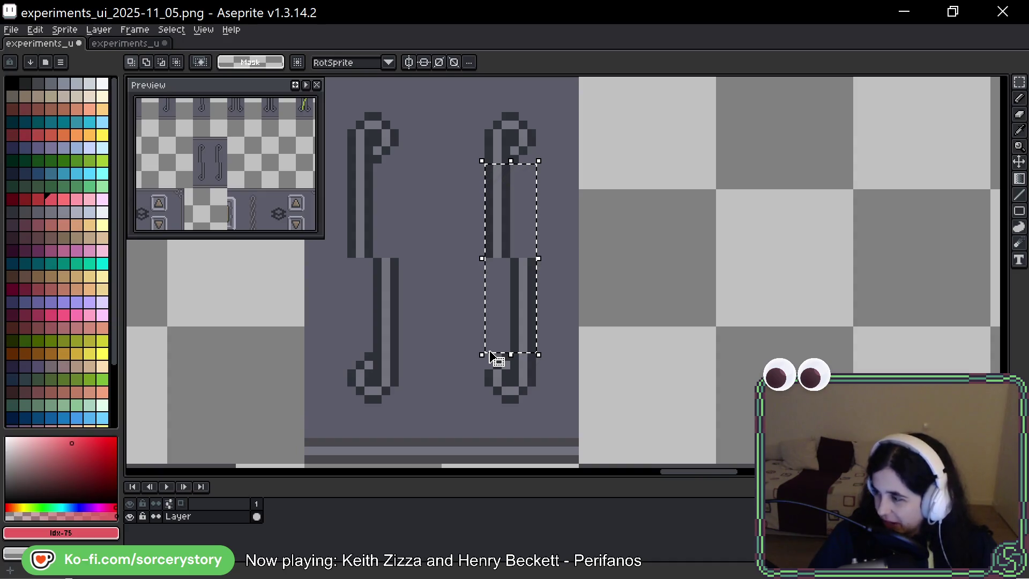
key(b)
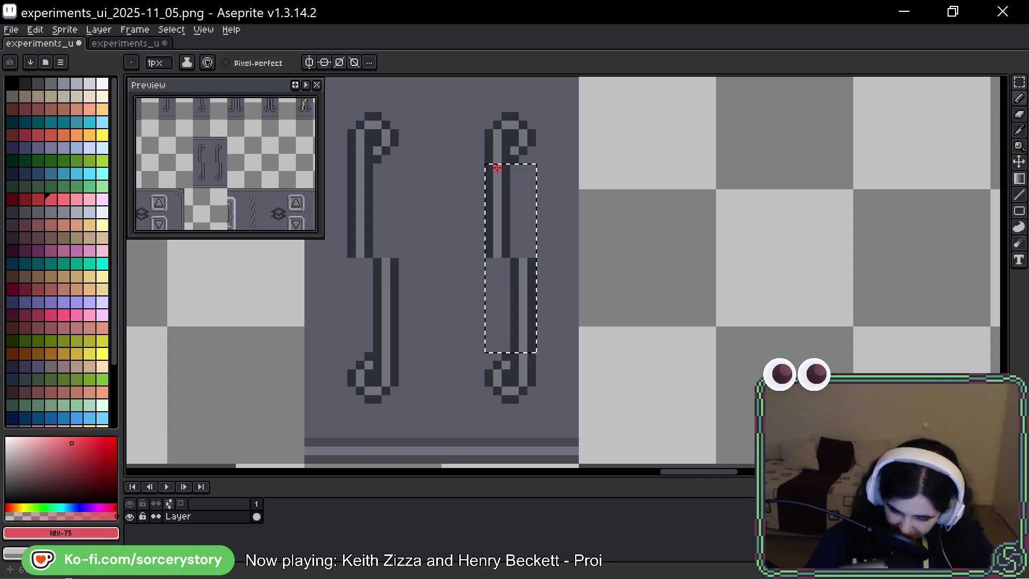
Paint a stepped red line down the bracket's inner edge, regreying one stray pixel
drag(498, 181, 498, 194)
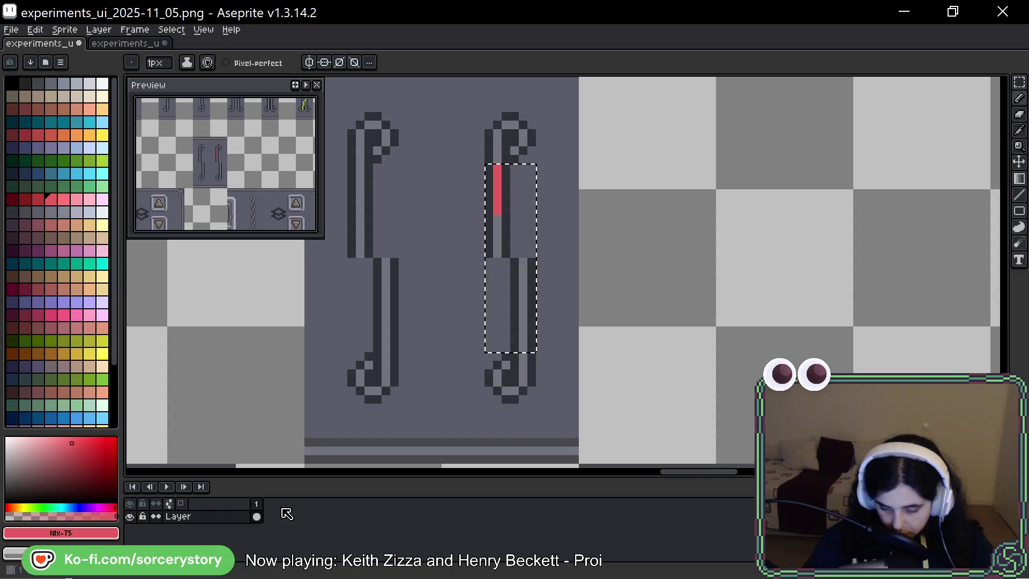
click(497, 220)
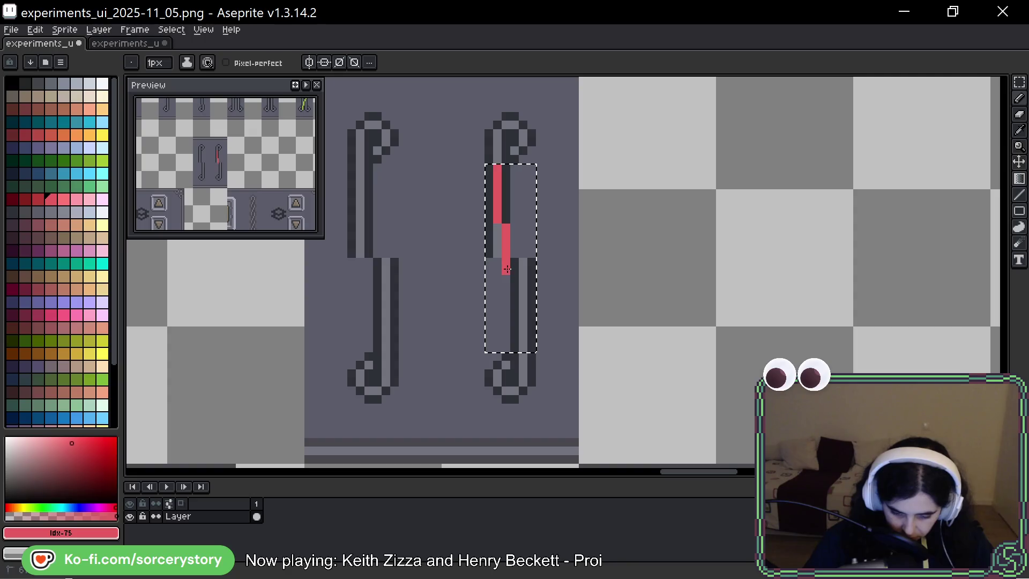
key(ctrl+z)
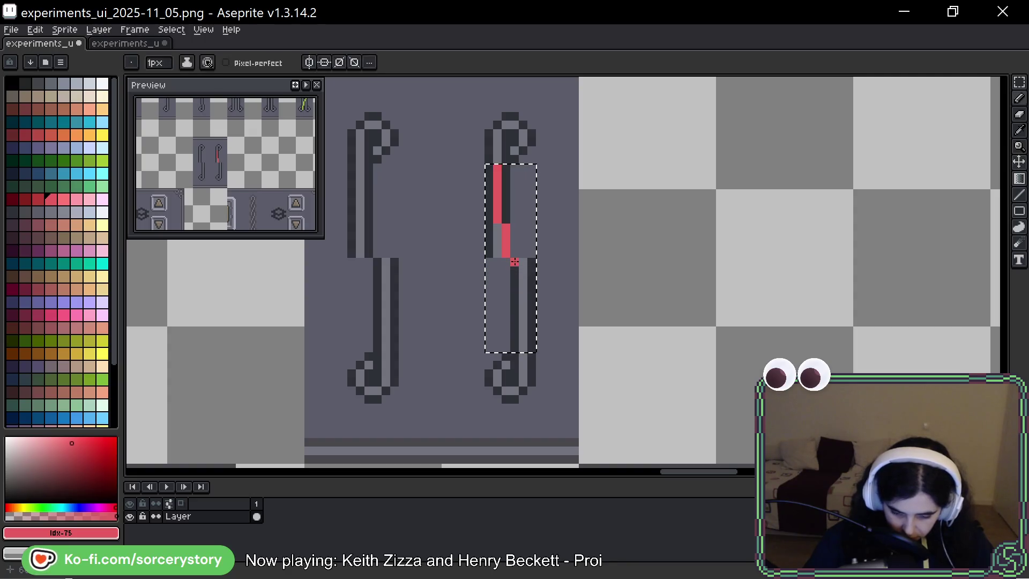
click(514, 263)
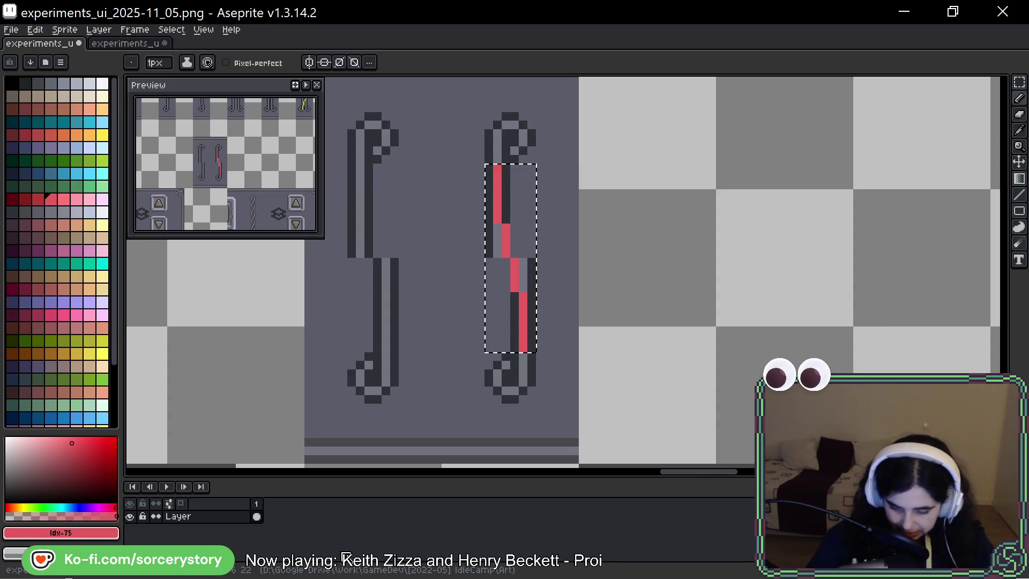
click(506, 219)
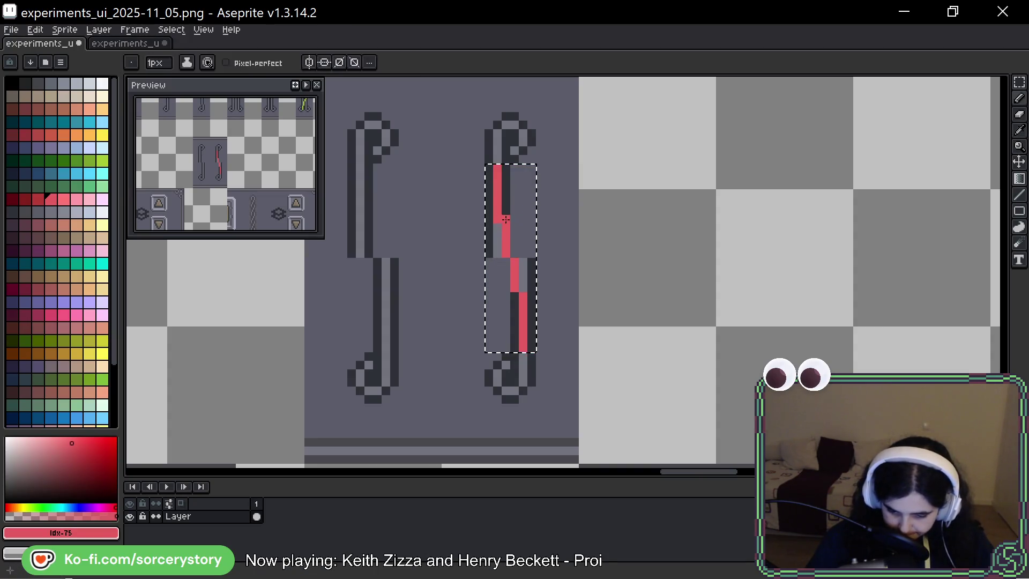
alt+click(529, 278)
alt+click(522, 322)
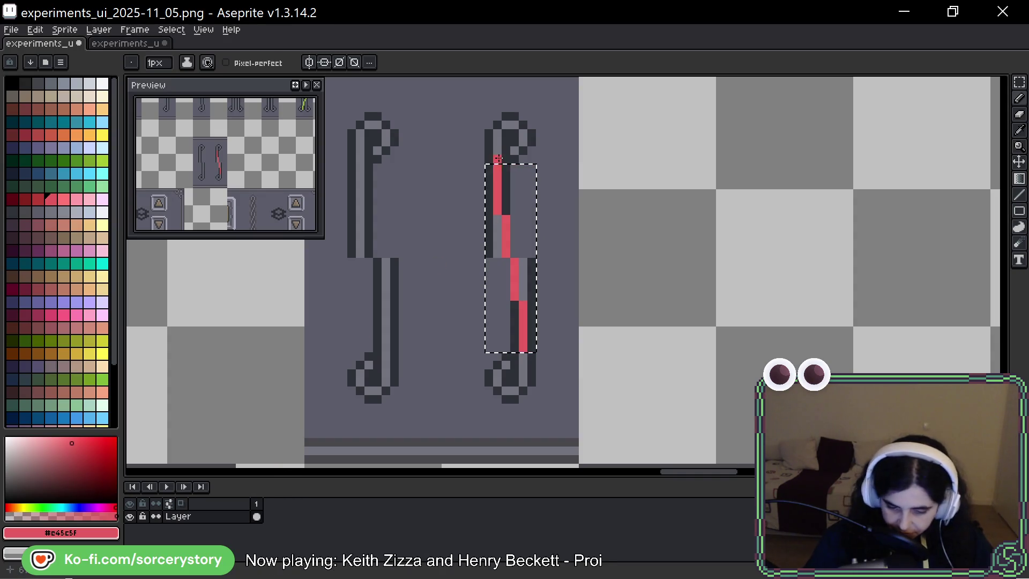
Fix stray red pixels with grey, deselect, and extend the stripe one pixel at each end
alt+click(498, 252)
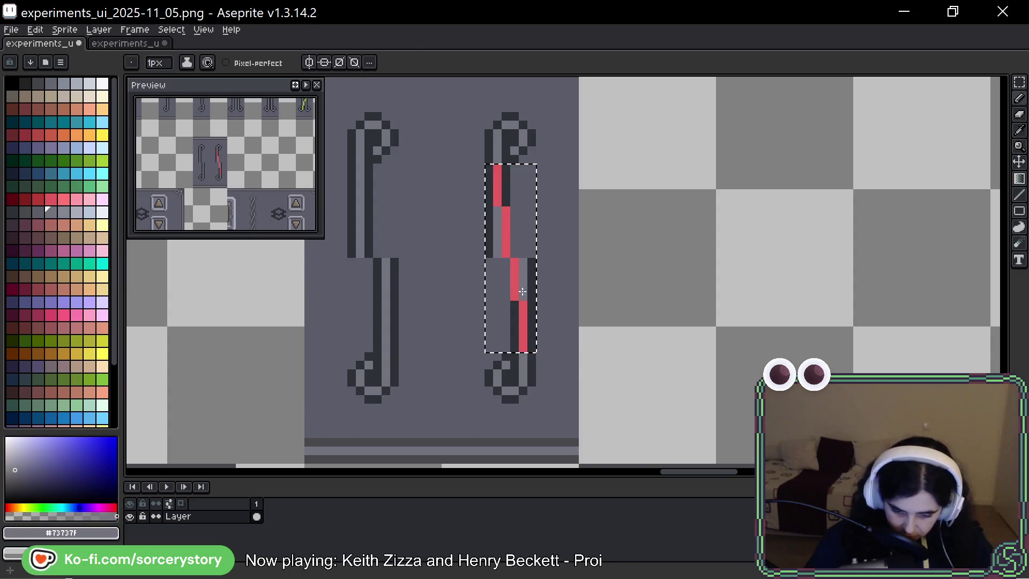
click(498, 210)
alt+click(521, 304)
right_click(523, 305)
click(514, 304)
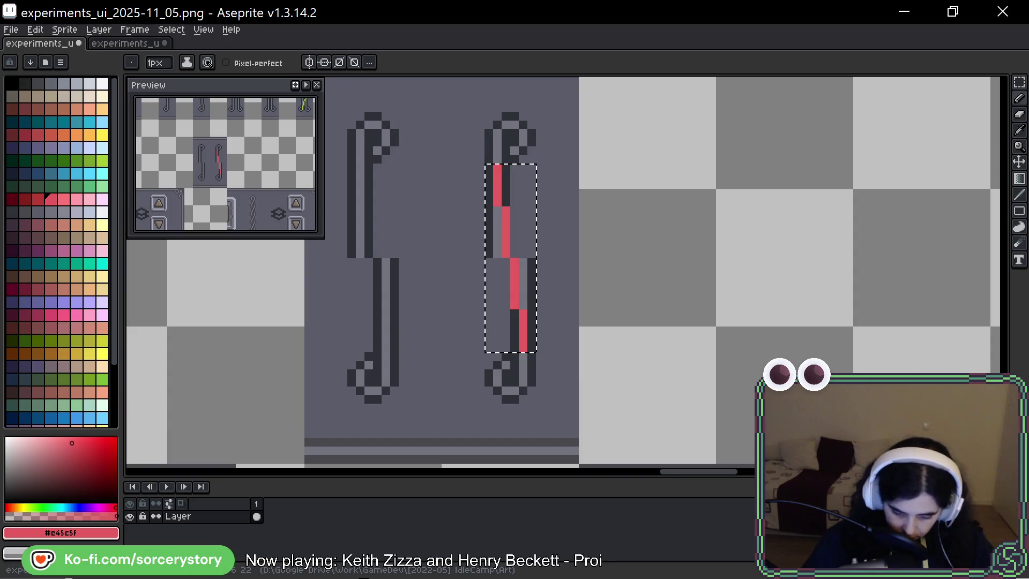
key(ctrl+d)
click(498, 160)
click(524, 356)
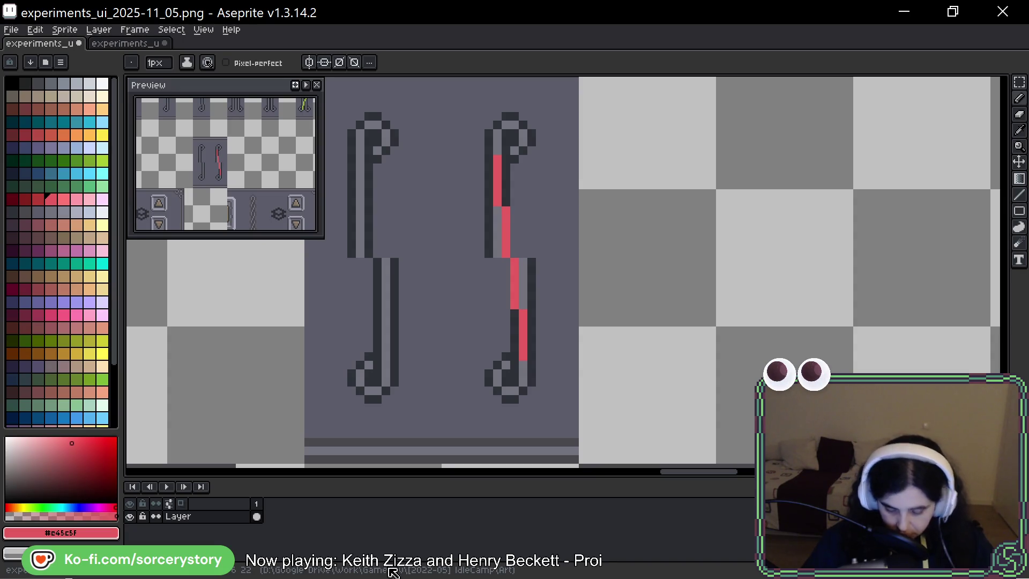
Paint dark outline beside the red line and touch up the stripe's upper end in light grey
alt+click(523, 242)
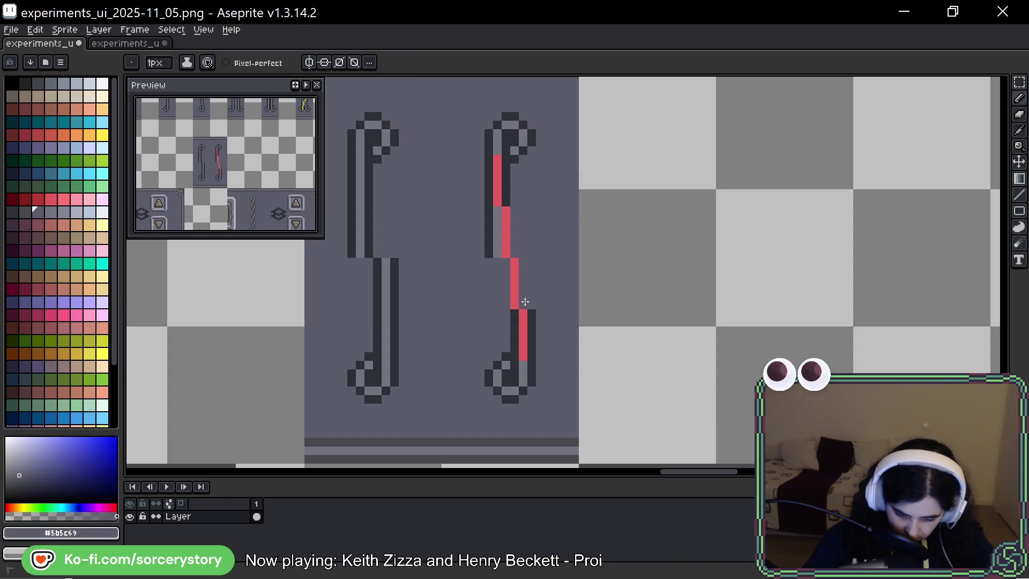
alt+click(496, 212)
drag(496, 212, 513, 292)
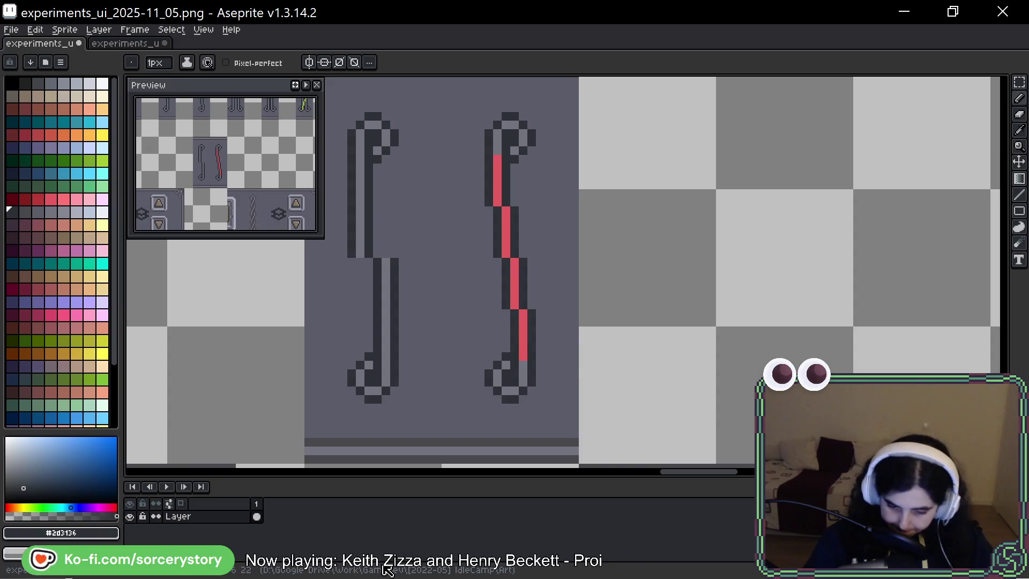
alt+click(498, 168)
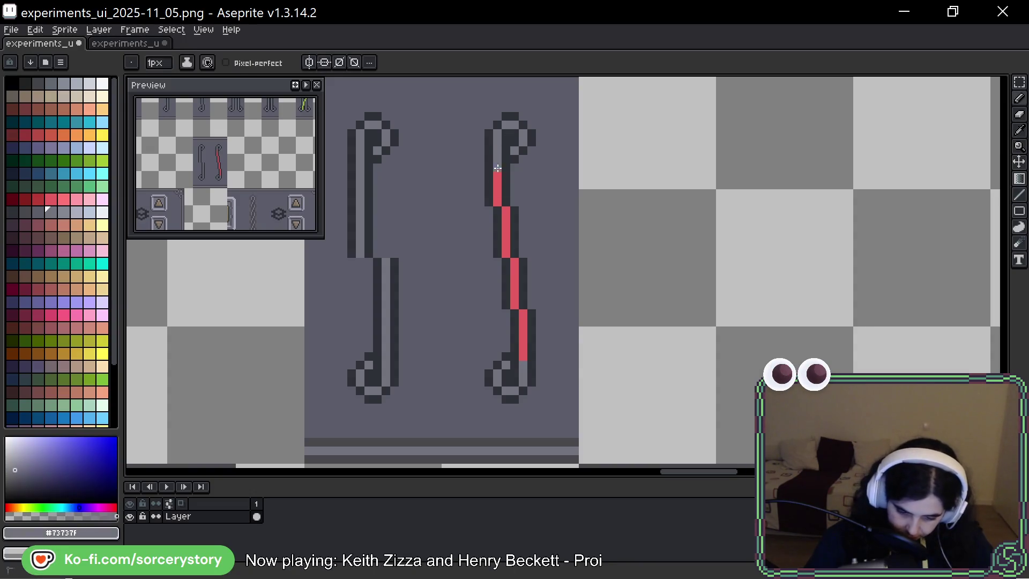
drag(506, 257, 497, 158)
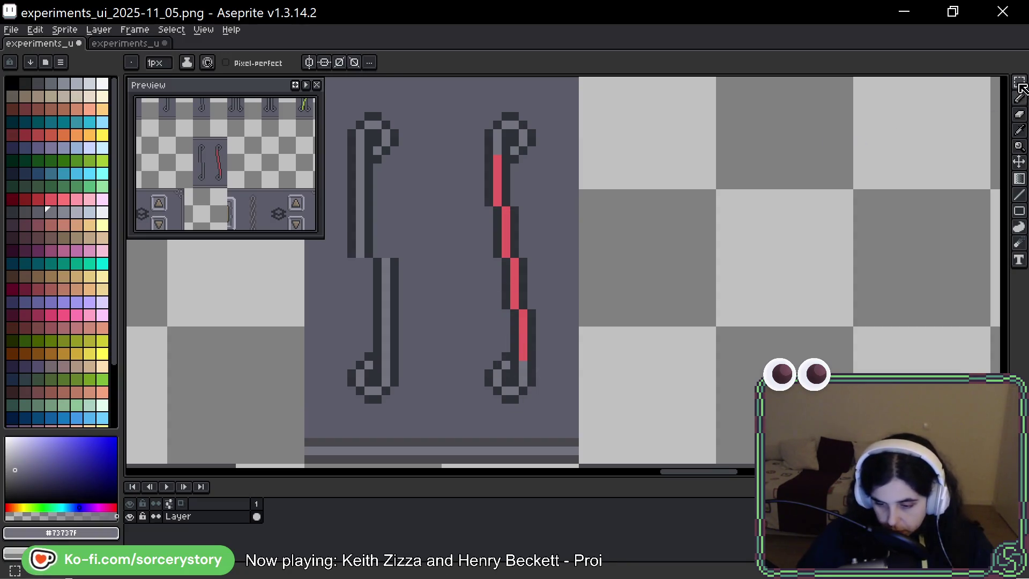
Marquee-select the red-striped bracket tile
key(m)
scroll(513, 153, down, 1)
drag(450, 139, 448, 294)
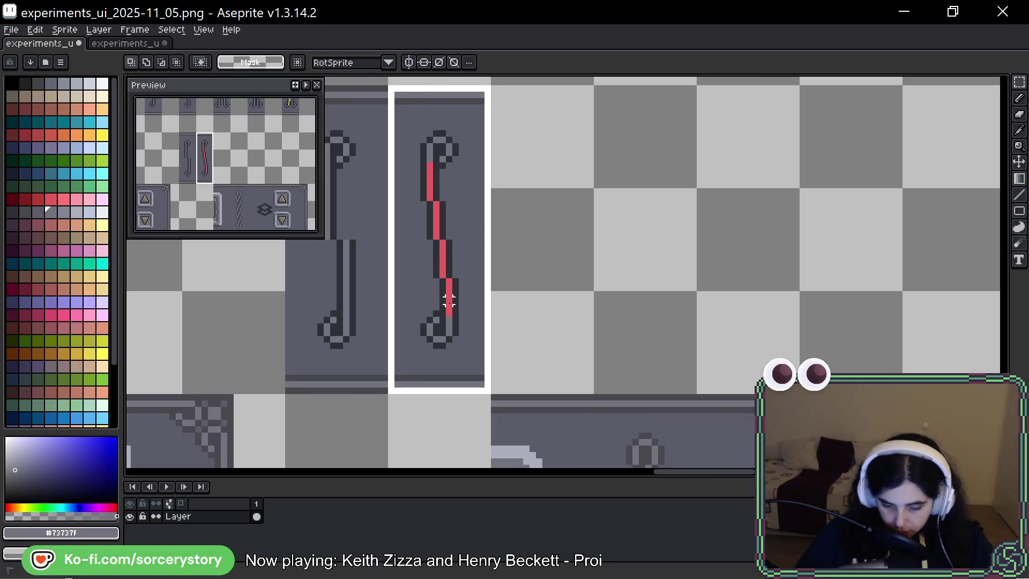
Ctrl-drag a copy of the red-striped bracket one tile to the right and commit it
ctrl+drag(443, 230, 524, 230)
scroll(550, 223, up, 2)
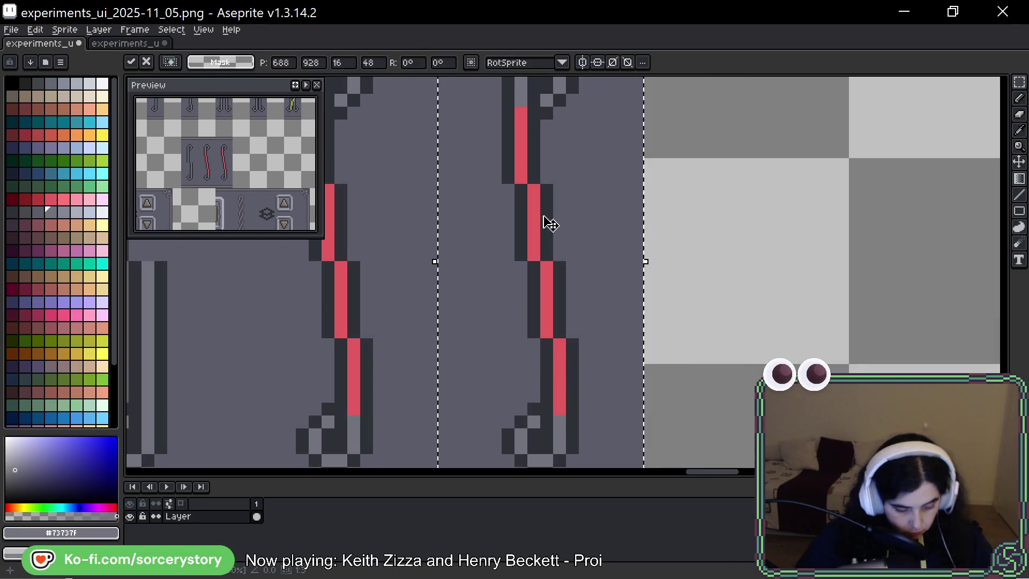
key(Return)
scroll(654, 172, up, 2)
Repaint all the copy's red stripe pixels in the bracket's light grey
key(b)
click(503, 166)
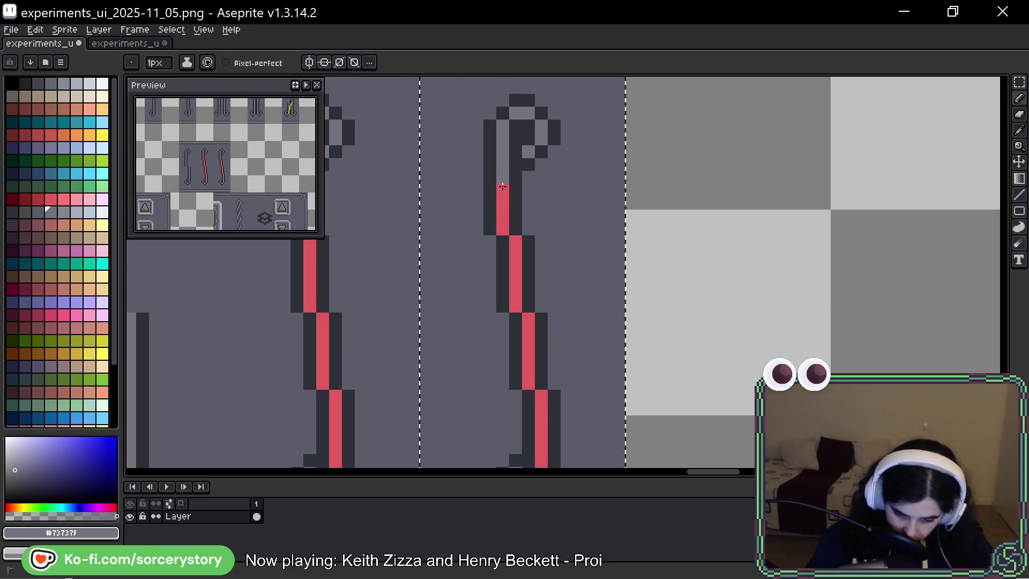
drag(503, 187, 516, 308)
drag(552, 381, 538, 292)
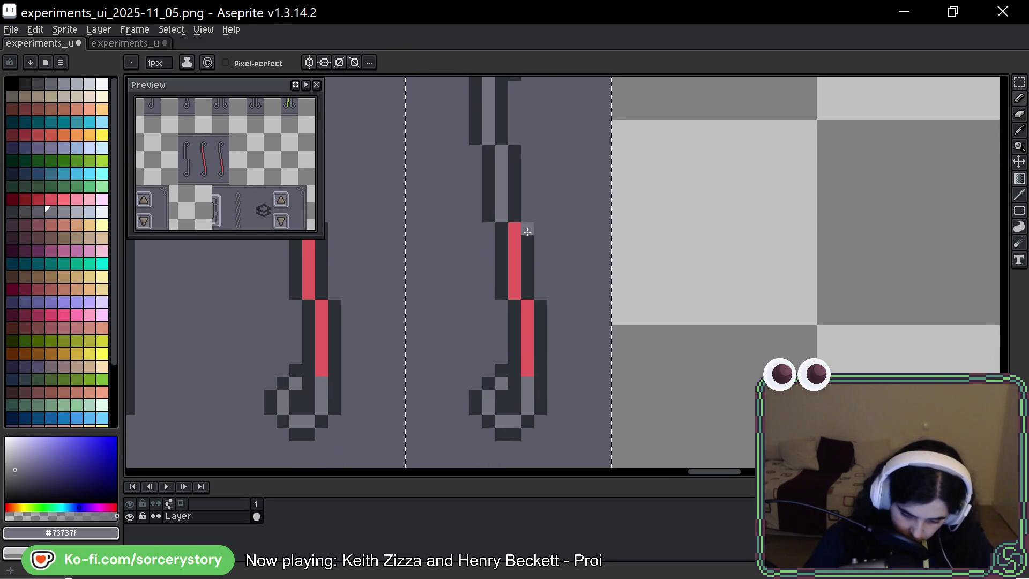
mouse_move(527, 231)
mouse_down()
mouse_move(515, 284)
mouse_move(527, 375)
mouse_up()
key(v)
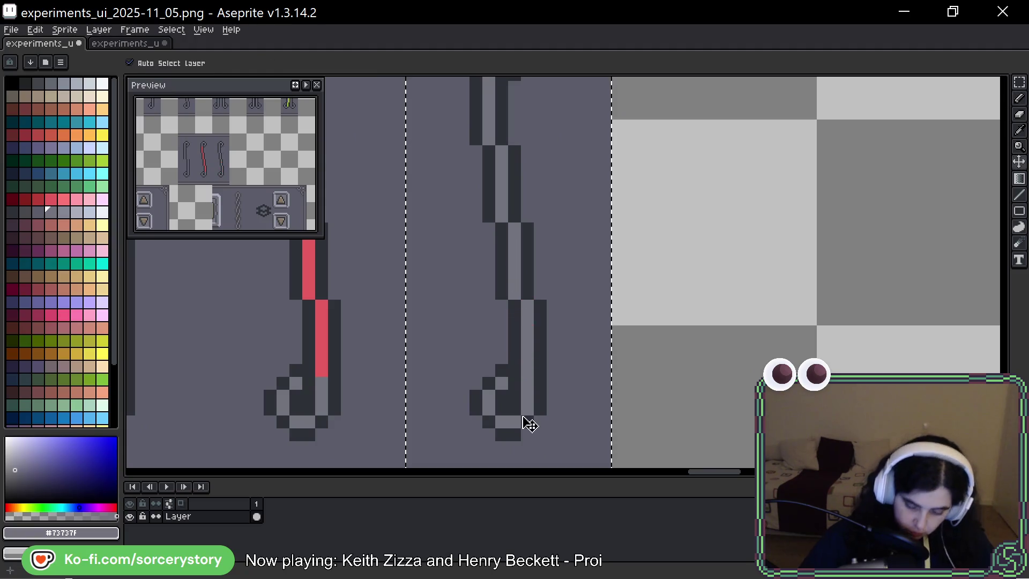
key(b)
scroll(551, 317, down, 6)
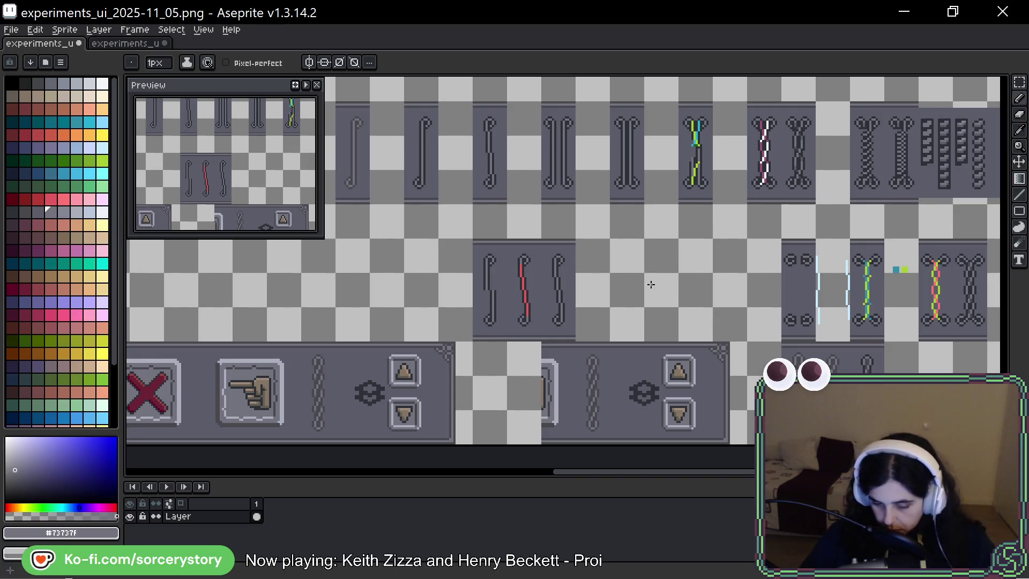
Select the grey-striped bracket column, Ctrl-drag a copy one tile right, and commit it
scroll(573, 279, up, 2)
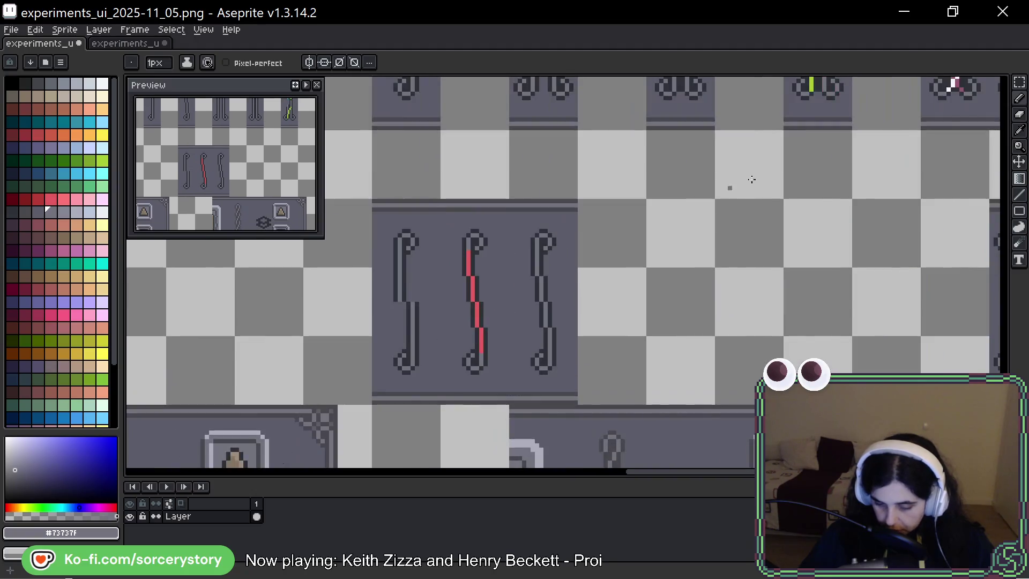
key(m)
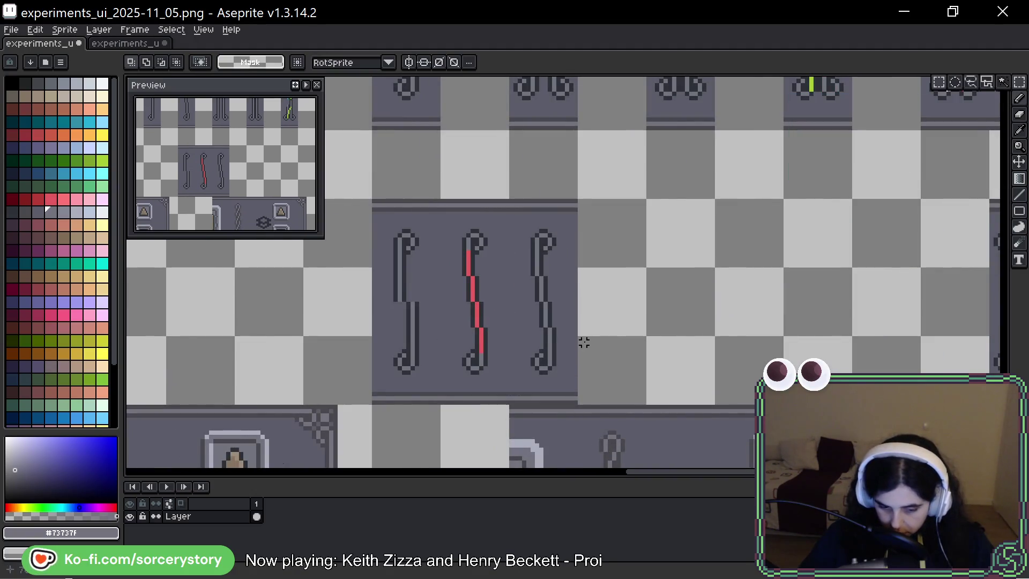
drag(540, 271, 545, 347)
drag(543, 204, 546, 364)
drag(552, 282, 621, 275)
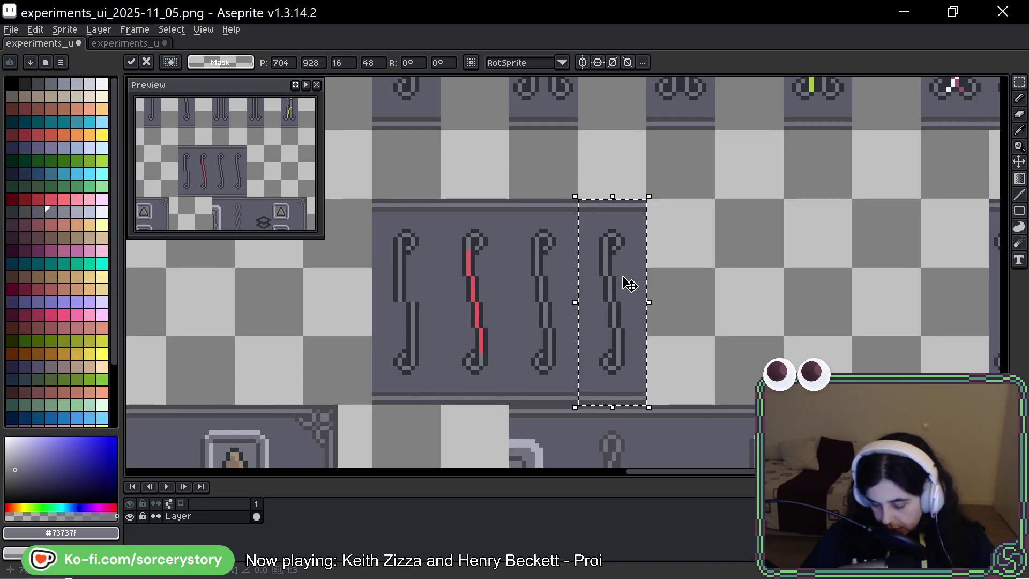
scroll(628, 284, up, 1)
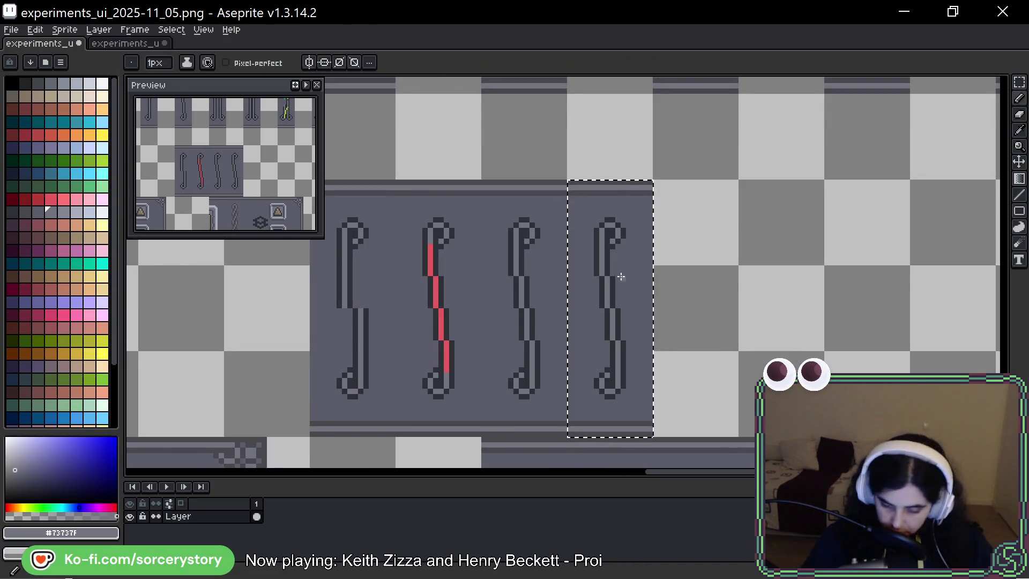
key(b)
Pick a blue palette colour and paint the first blue pixels into the copy's stripe
scroll(613, 280, up, 1)
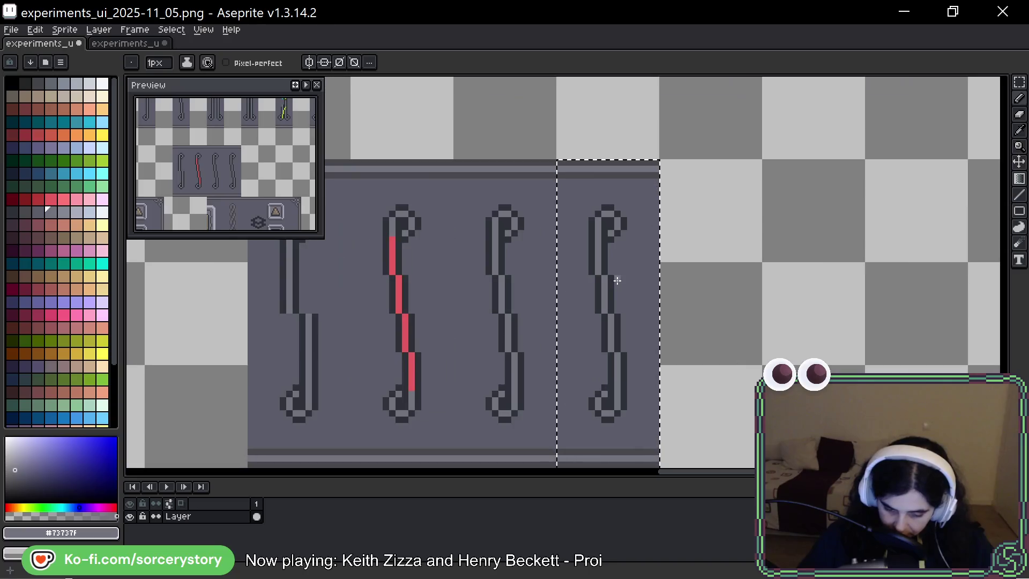
scroll(611, 285, up, 1)
scroll(399, 332, left, 3)
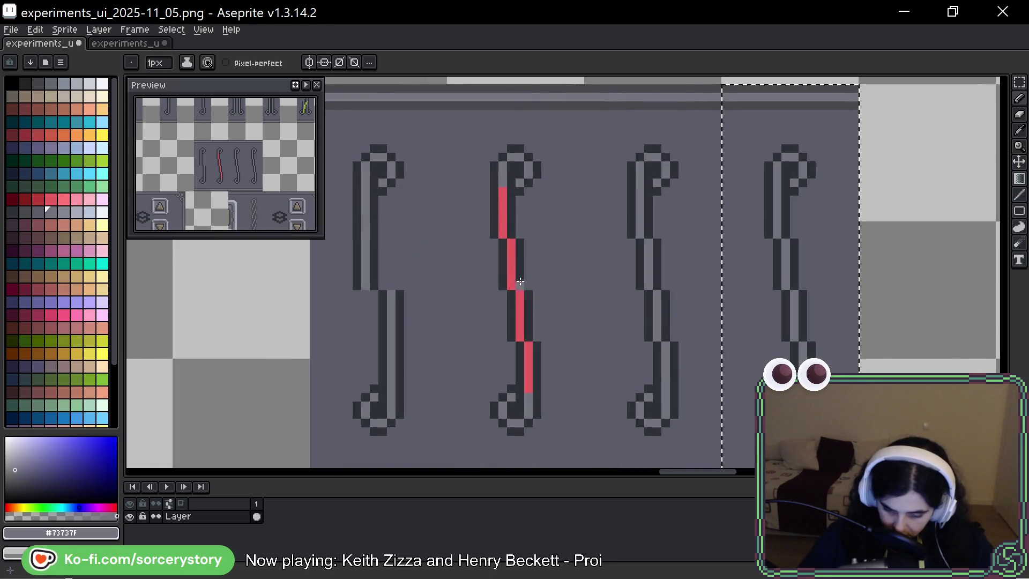
scroll(517, 281, up, 1)
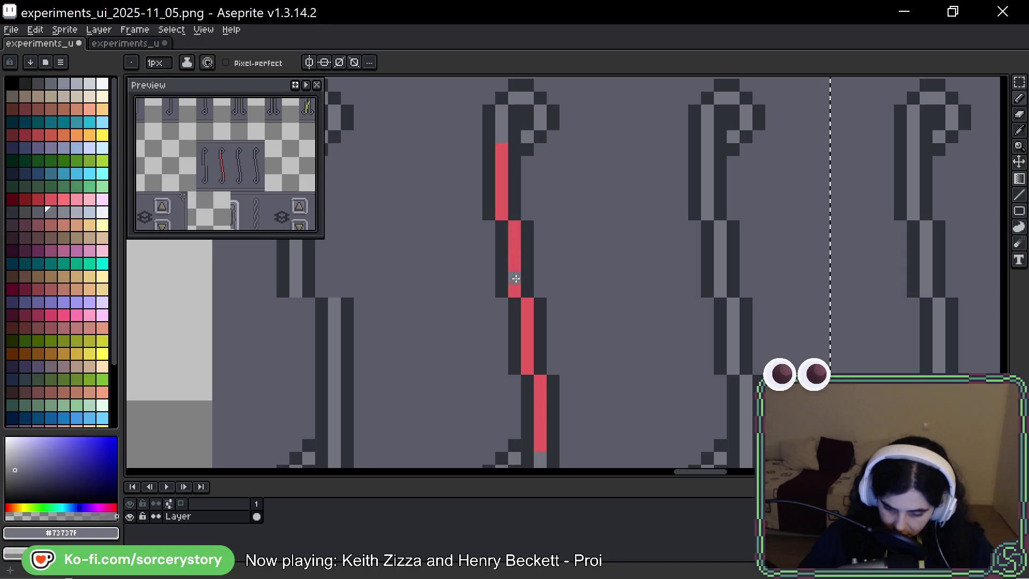
drag(719, 253, 573, 252)
scroll(573, 251, right, 3)
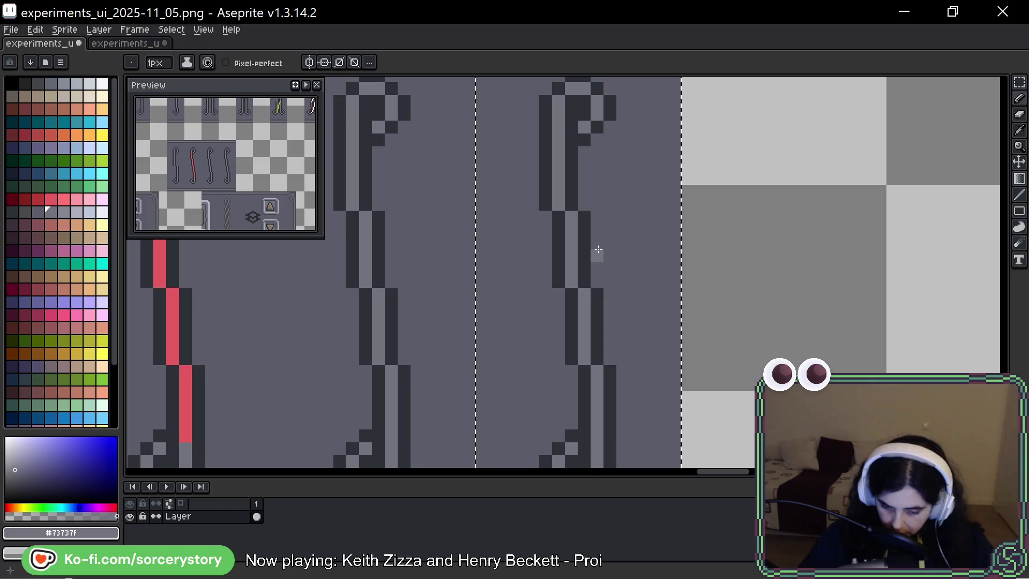
click(64, 173)
drag(559, 153, 558, 140)
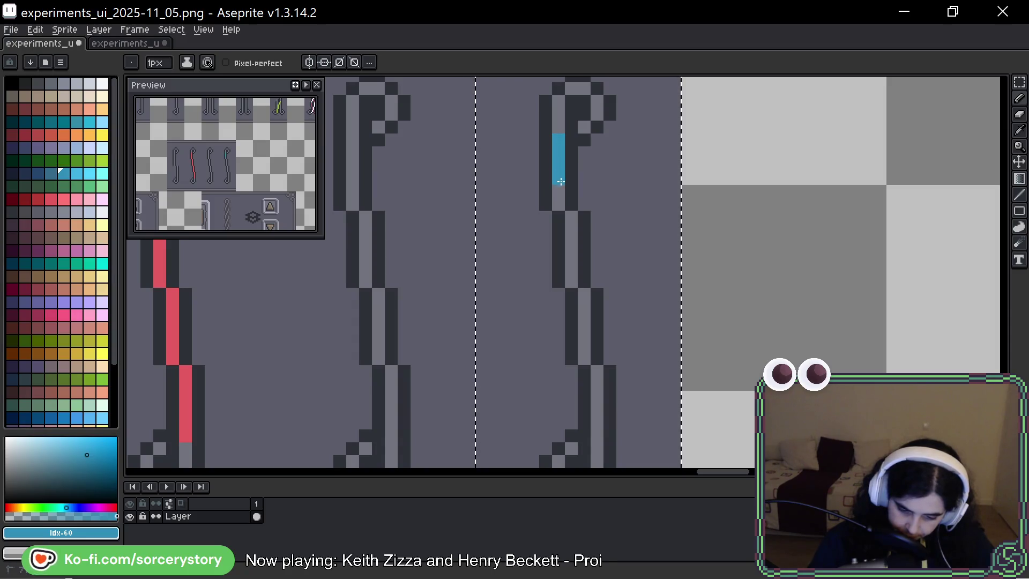
Paint a blue run up the lower stick, extending it upward along the stem
drag(602, 255, 567, 219)
key(space)
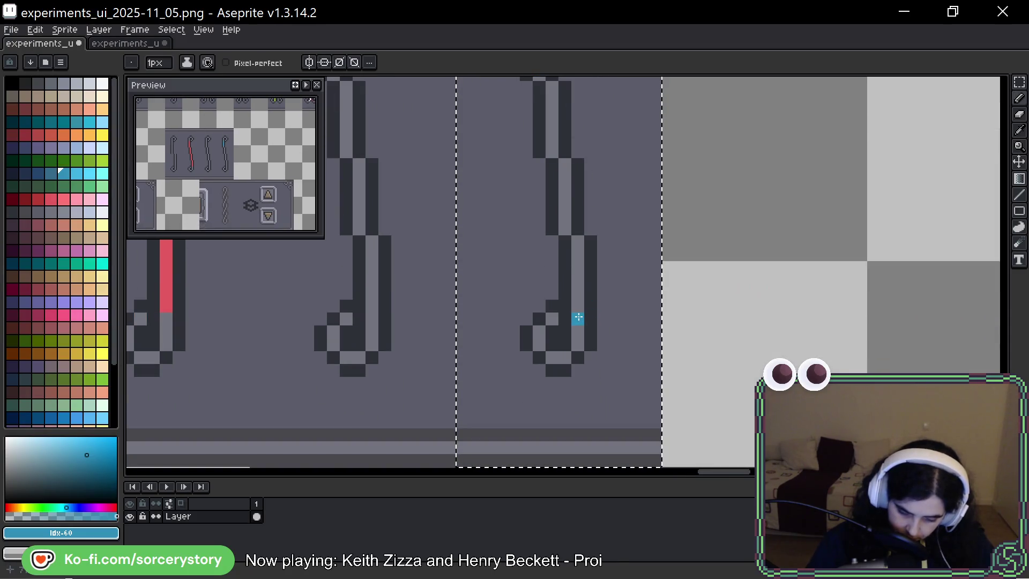
drag(579, 306, 578, 254)
click(565, 240)
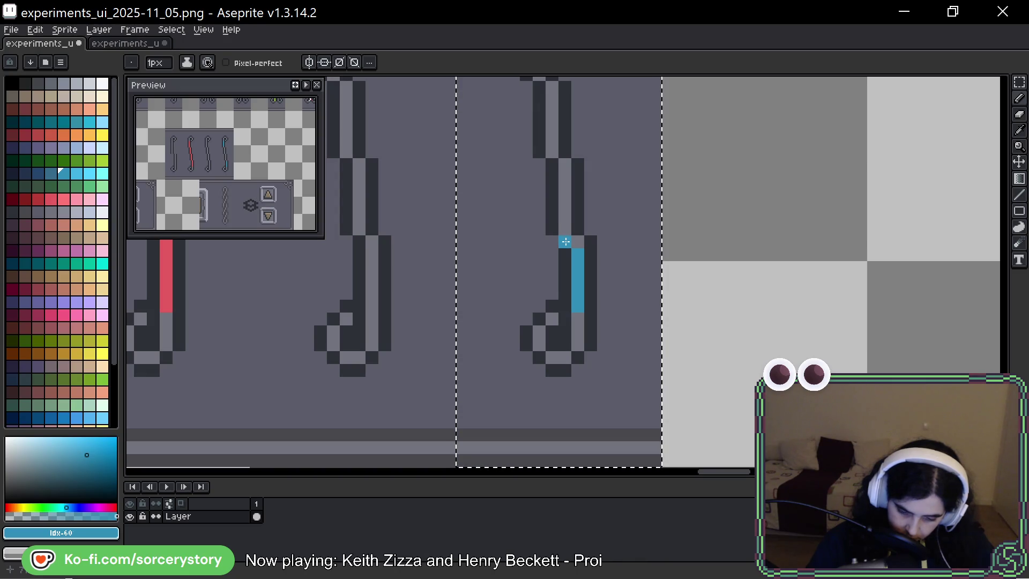
drag(565, 241, 570, 163)
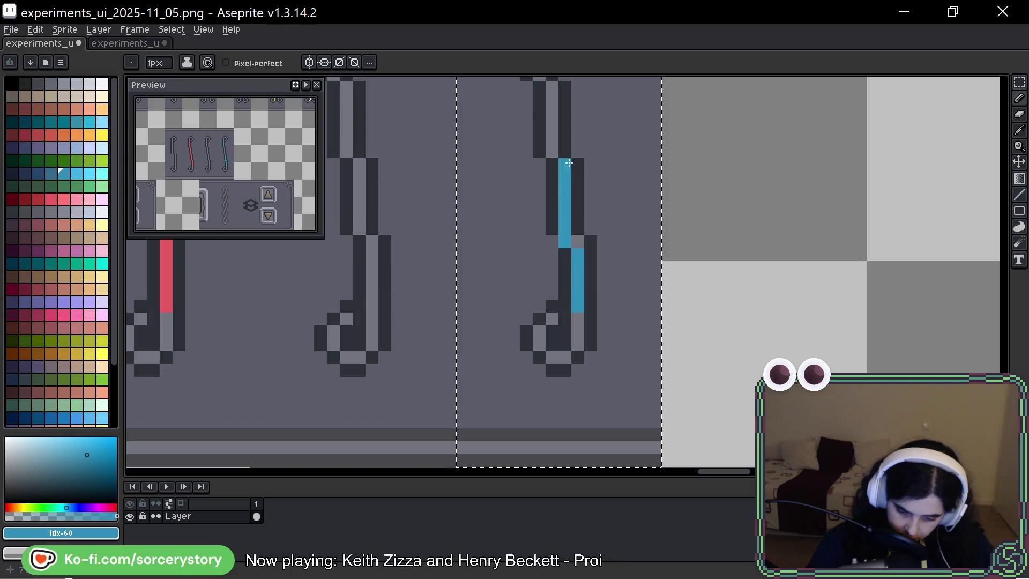
Draw the upper blue run and join it to the lower one into a single stripe
scroll(570, 166, up, 2)
click(550, 173)
key(ctrl+z)
click(539, 154)
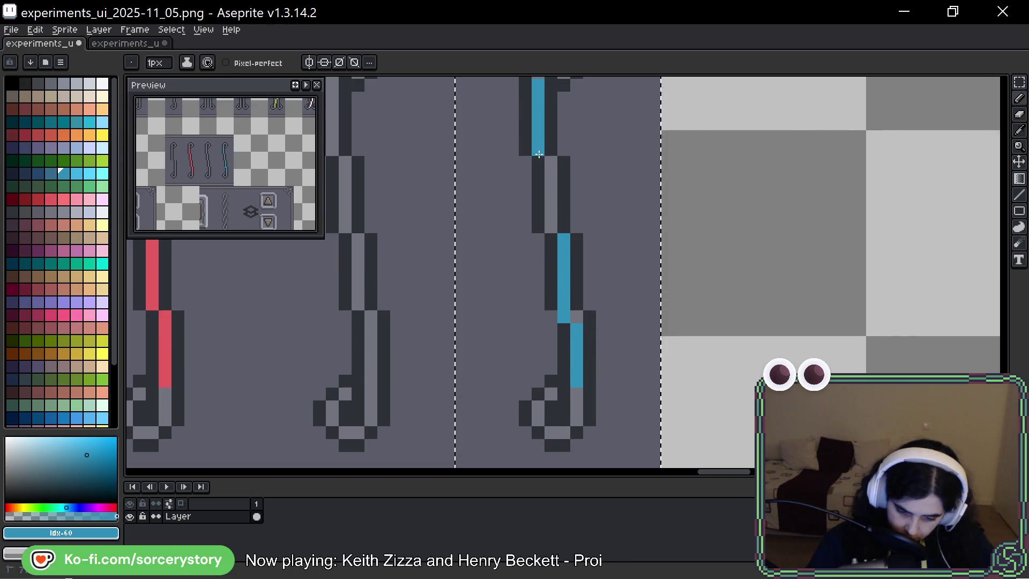
drag(551, 150, 551, 203)
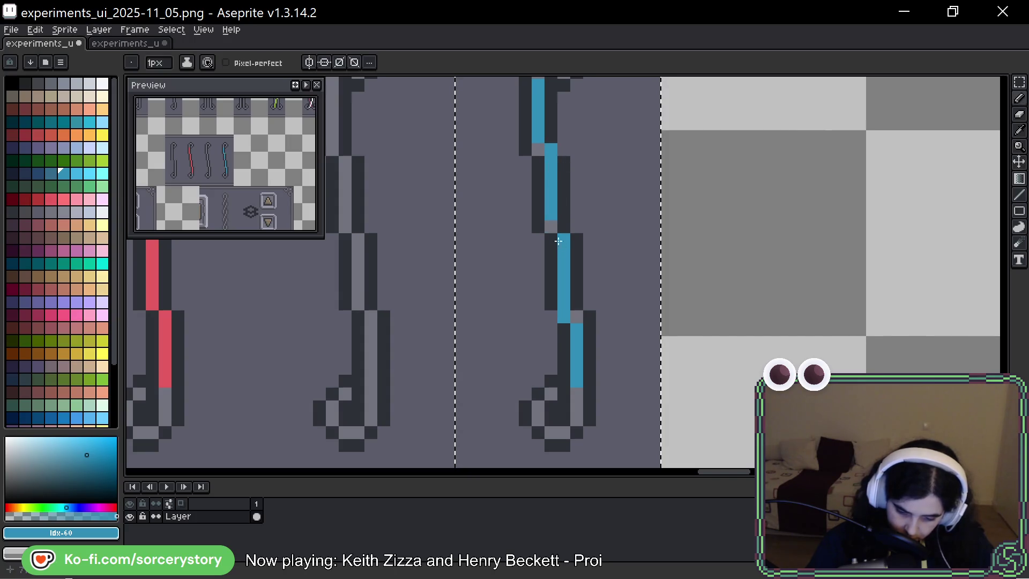
click(551, 226)
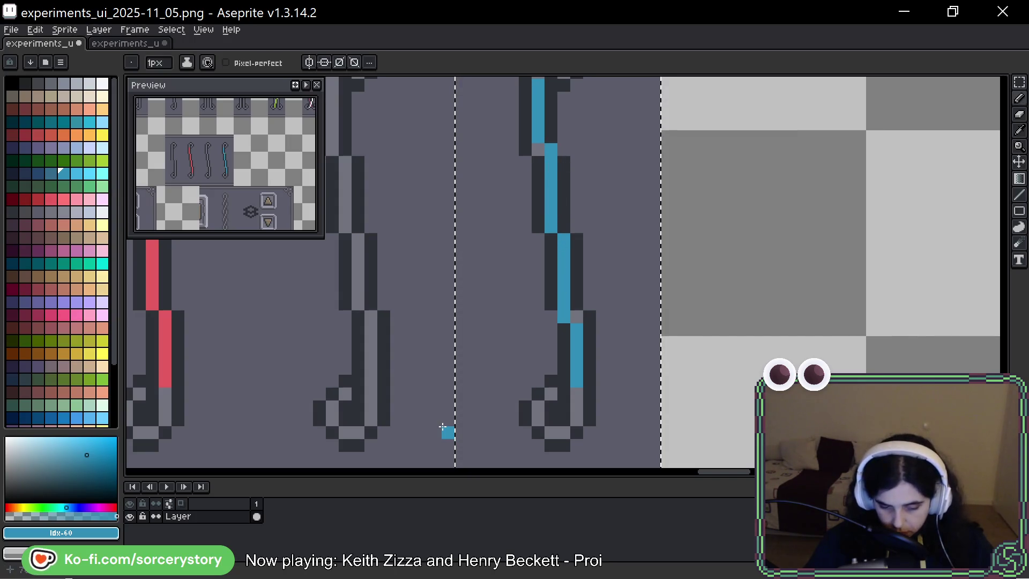
Patch stray outline pixels in dark and background grey, then pan along the stick to check it
scroll(639, 168, up, 3)
alt+click(538, 191)
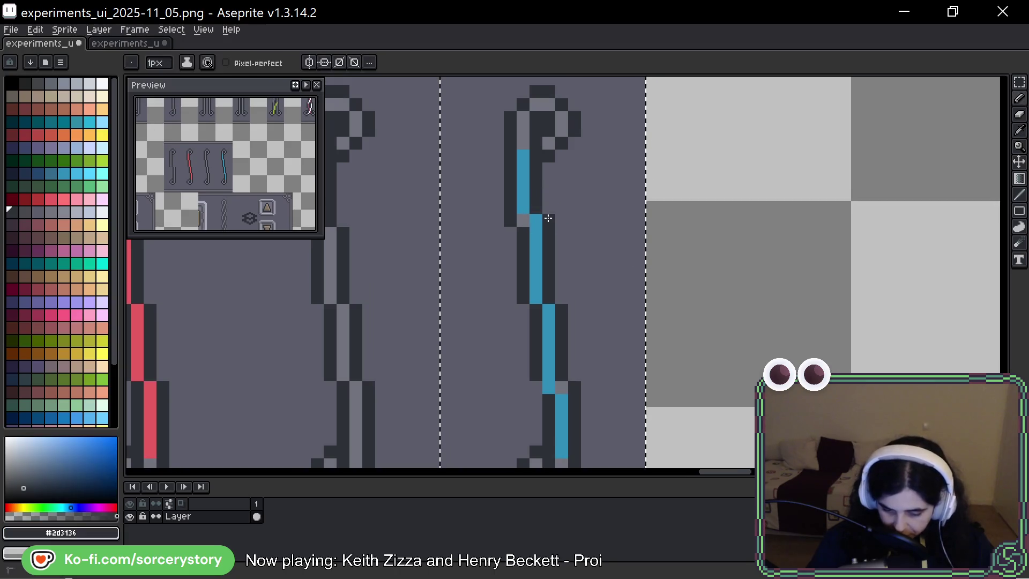
click(562, 387)
click(563, 413)
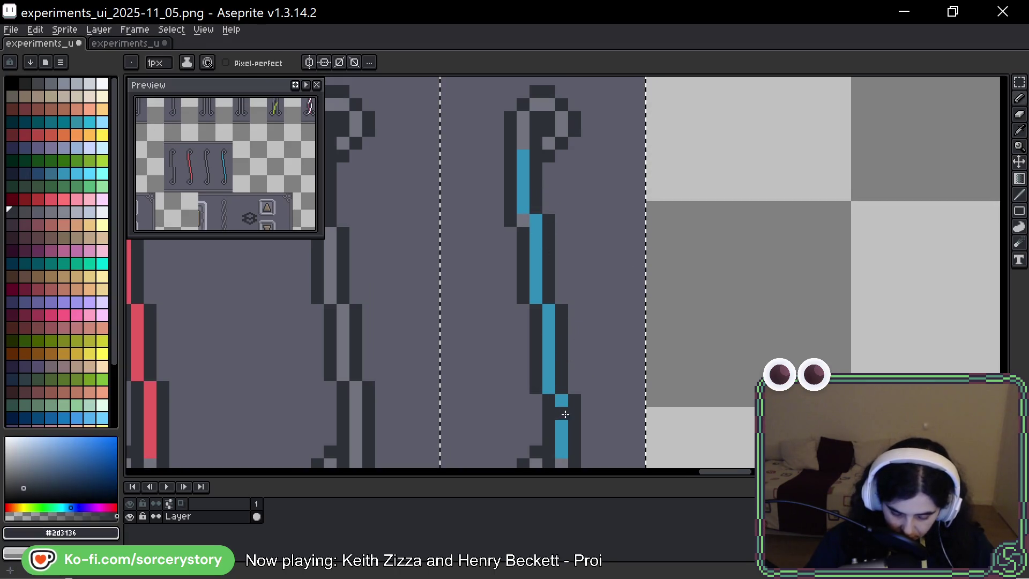
click(523, 219)
alt+click(510, 247)
click(509, 220)
key(space)
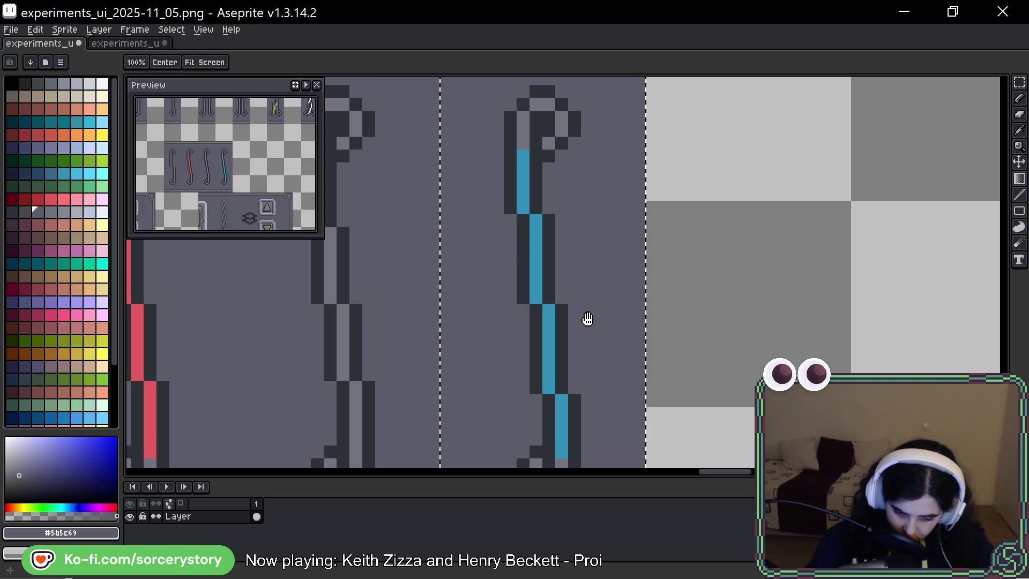
drag(570, 388, 568, 250)
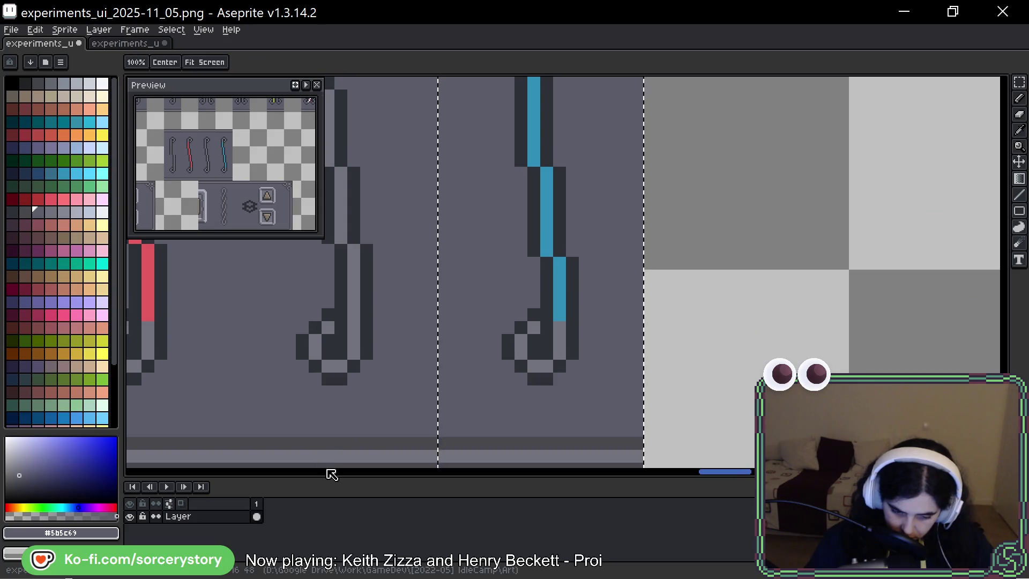
drag(626, 120, 584, 322)
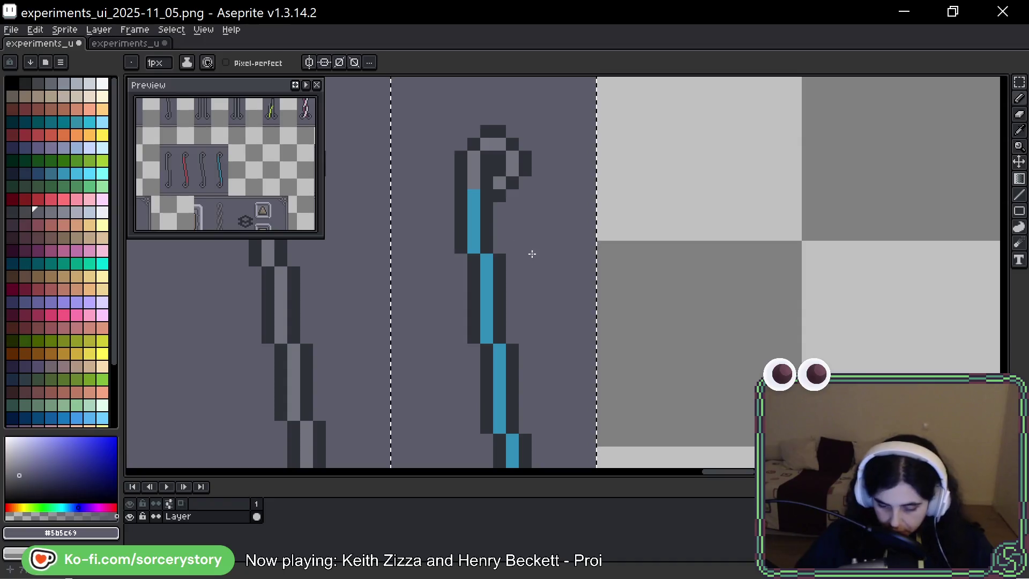
scroll(531, 253, down, 3)
scroll(513, 258, up, 1)
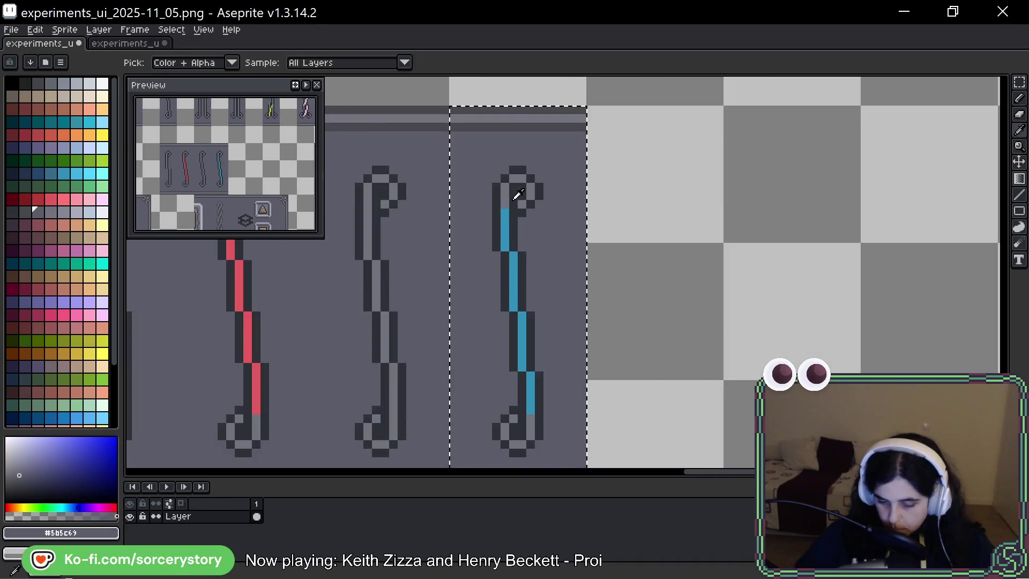
Sample the light grey #73737F and paint over every blue pixel of the stripe
alt+click(506, 196)
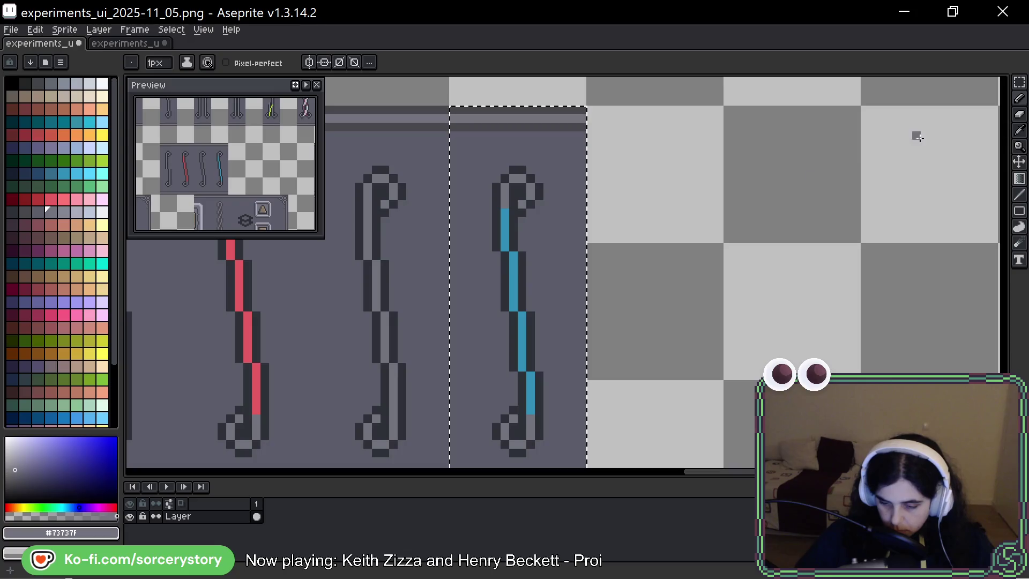
drag(505, 206, 506, 246)
drag(513, 290, 514, 308)
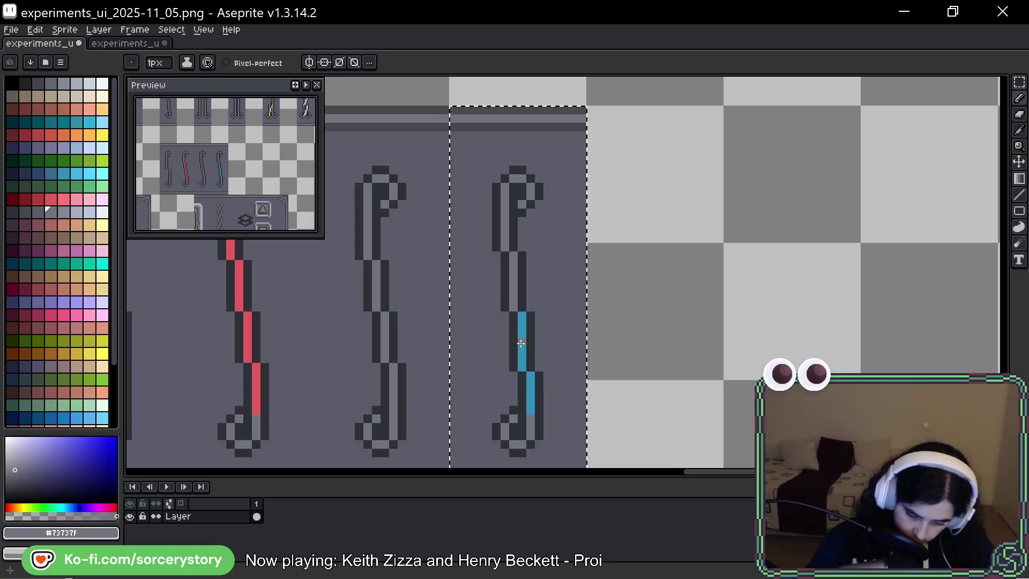
click(524, 315)
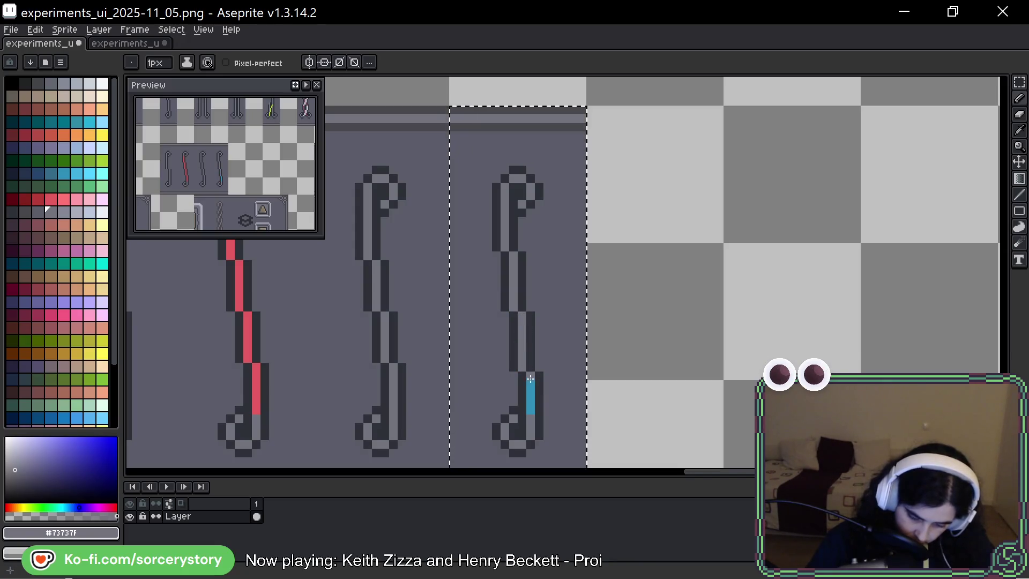
drag(530, 379, 530, 413)
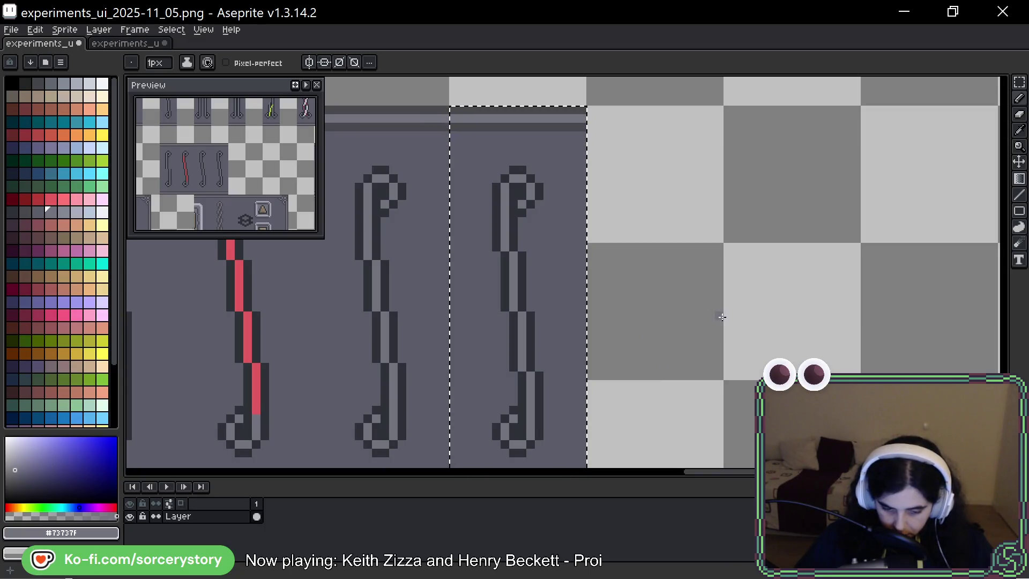
scroll(787, 237, down, 2)
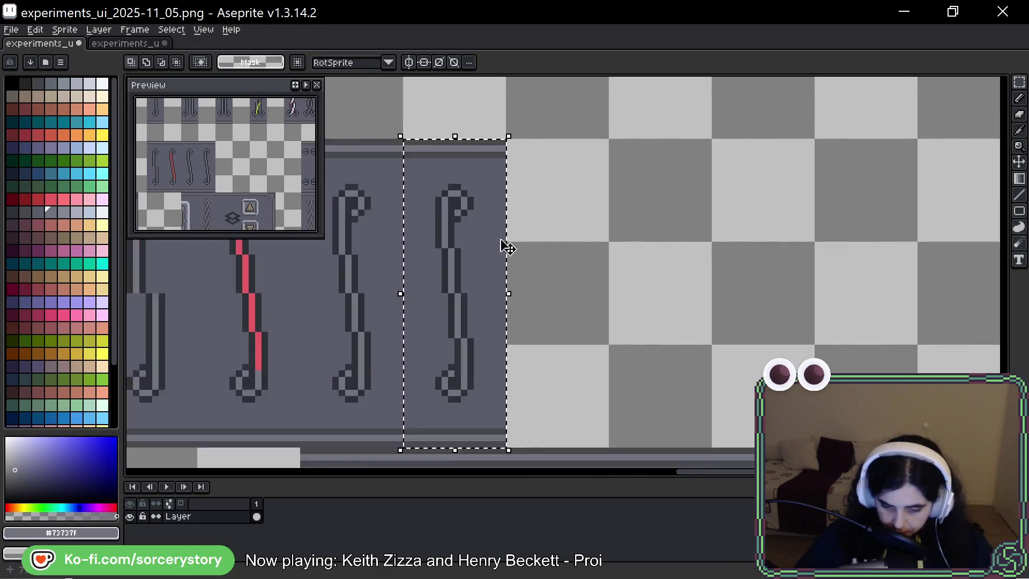
Ctrl-drag a copy of the plain stick further right to form the fifth stick
drag(482, 257, 563, 260)
scroll(547, 312, up, 2)
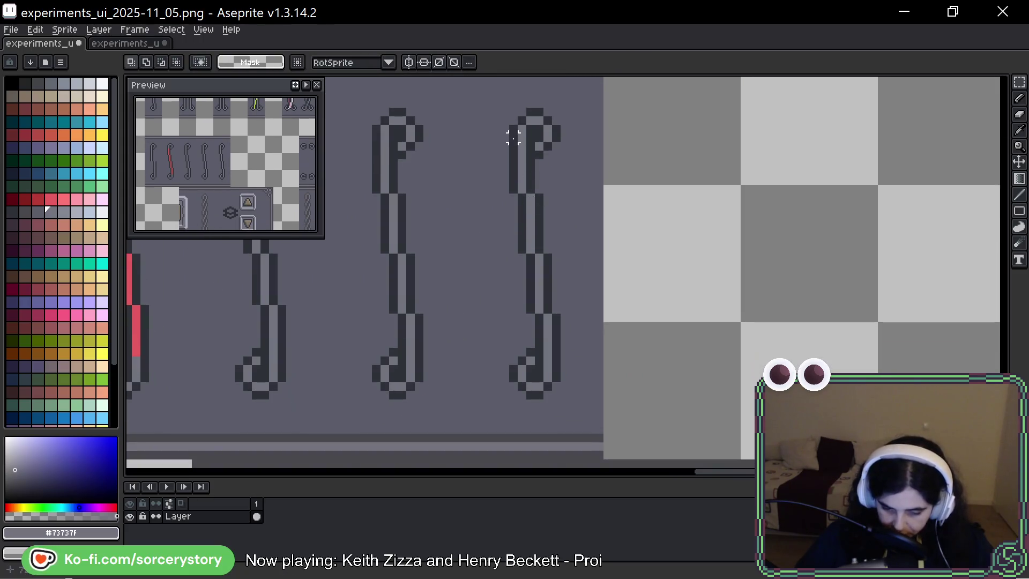
scroll(510, 131, up, 1)
mouse_move(509, 131)
mouse_down()
mouse_move(510, 340)
mouse_move(558, 410)
mouse_move(585, 424)
mouse_up()
scroll(649, 339, down, 2)
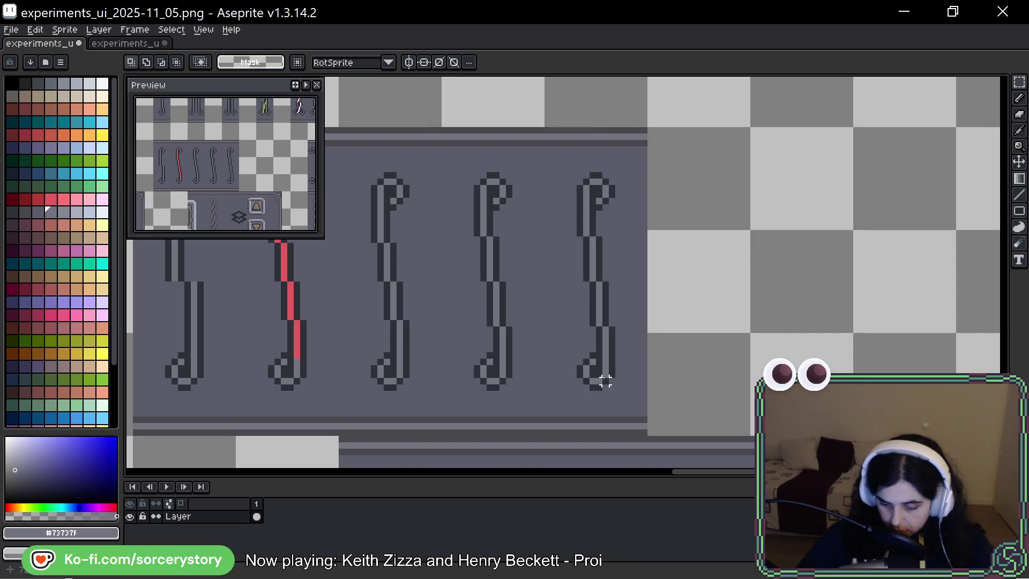
Marquee-select the new fifth stick and pick up the stripe red from the second stick
mouse_move(612, 381)
mouse_down()
mouse_move(568, 207)
mouse_move(581, 183)
mouse_up()
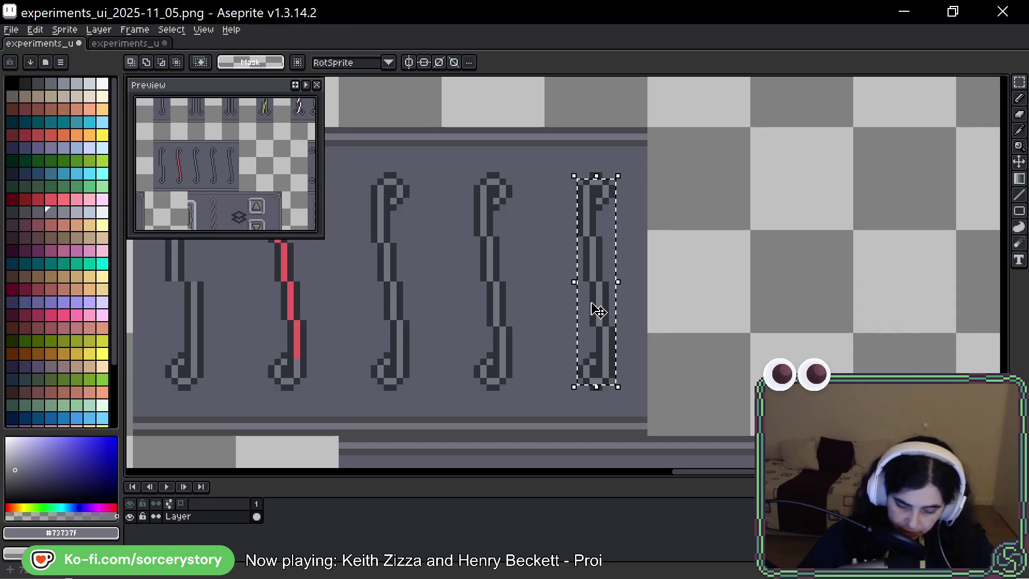
scroll(613, 267, up, 3)
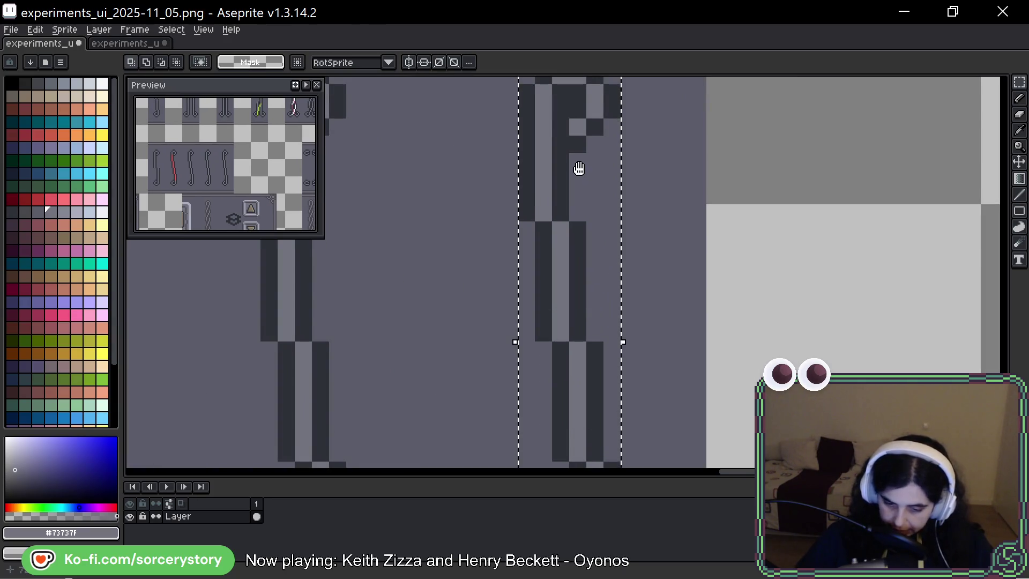
drag(579, 169, 577, 199)
key(b)
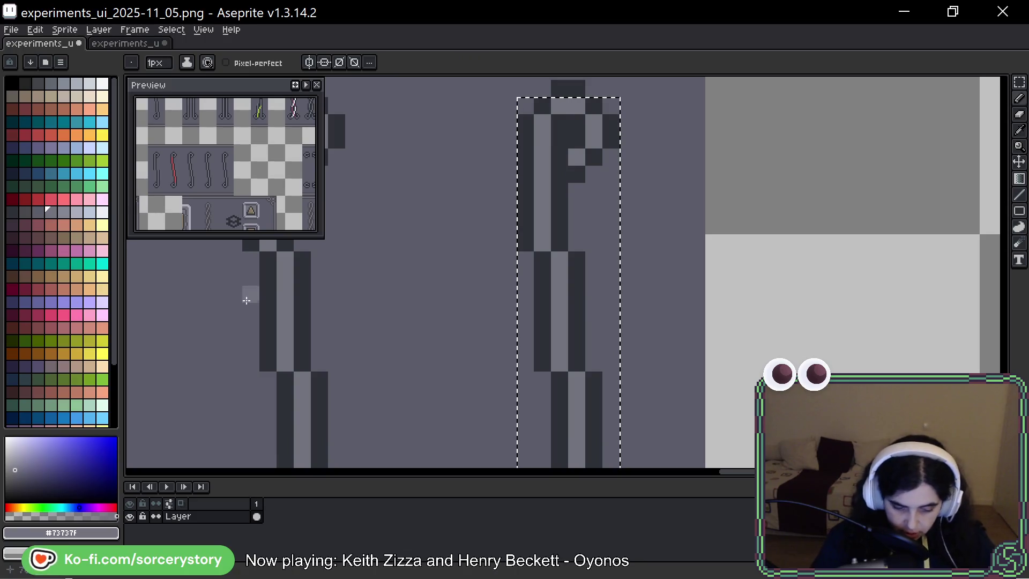
key(space)
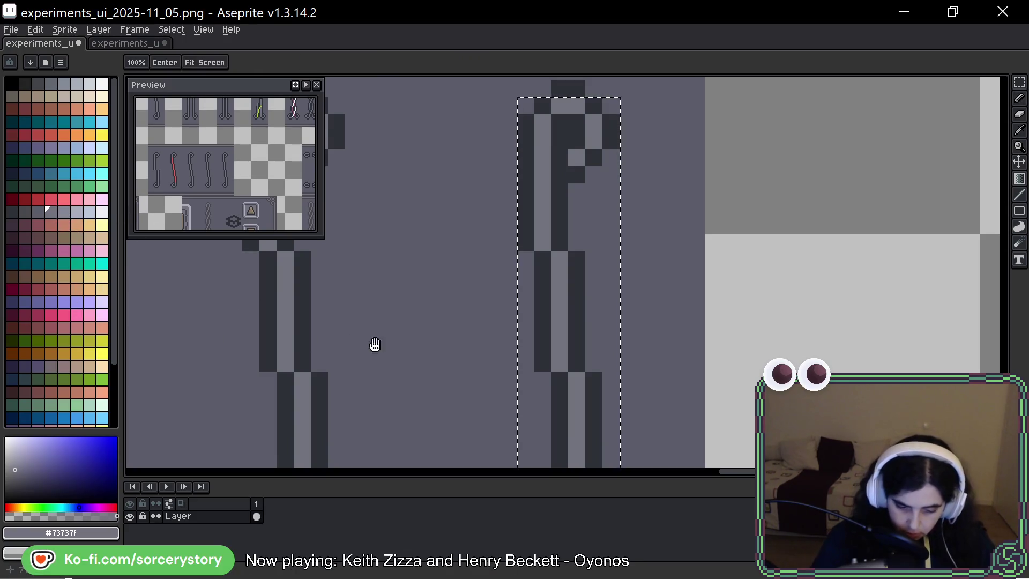
drag(374, 345, 678, 316)
alt+click(211, 299)
drag(595, 291, 282, 351)
Paint the red stripe's top pixels and left column down the fifth stick
click(434, 166)
click(419, 187)
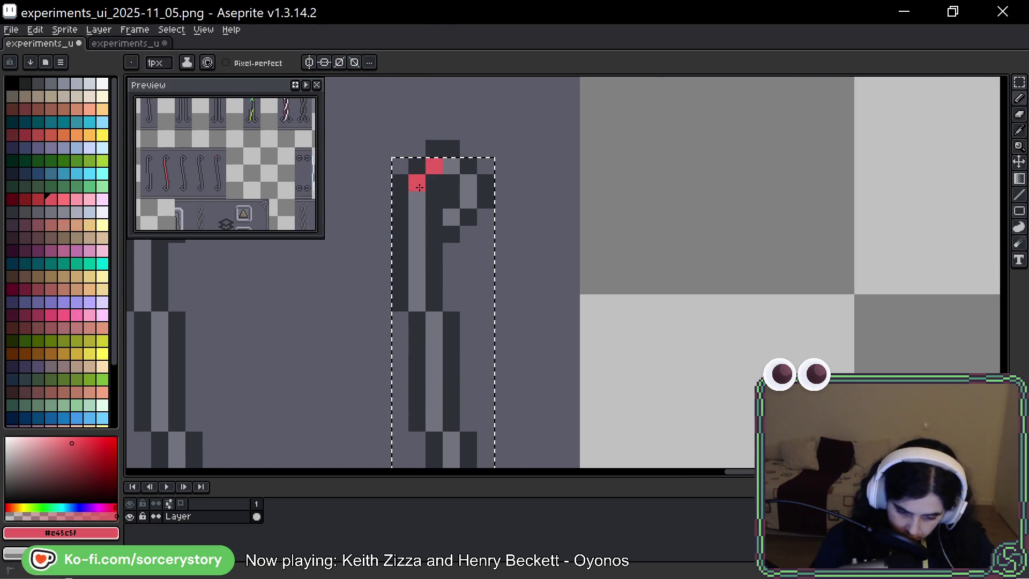
drag(419, 186, 421, 240)
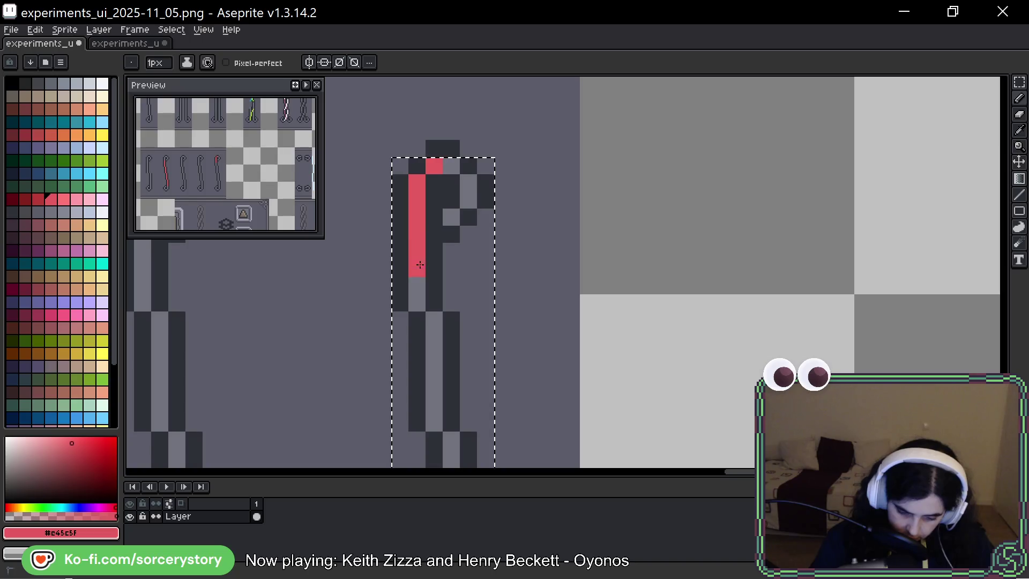
drag(457, 338, 468, 207)
drag(445, 171, 445, 298)
Continue the stepped red stripe further down the stick
key(space)
drag(477, 337, 489, 206)
click(484, 183)
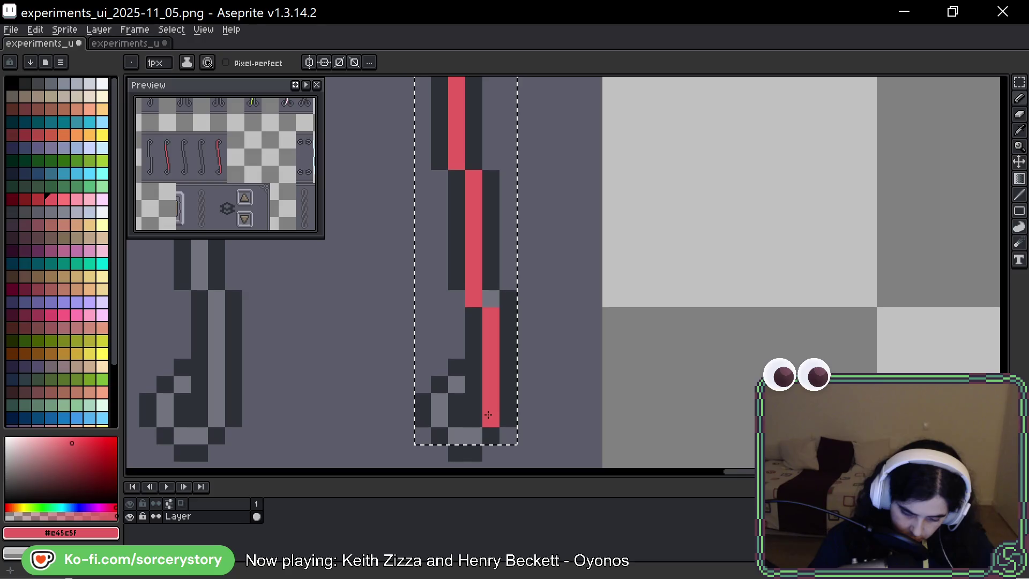
key(space)
mouse_move(515, 179)
mouse_down()
mouse_move(575, 277)
mouse_move(500, 431)
mouse_up()
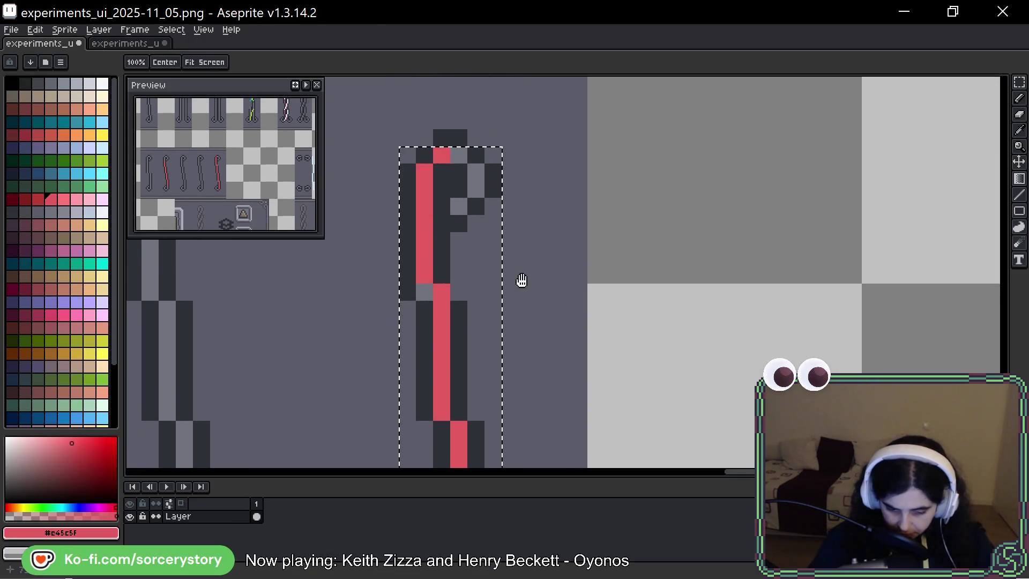
drag(546, 186, 554, 137)
Touch up outline and background-grey pixels at the stripe's bottom end
alt+click(433, 248)
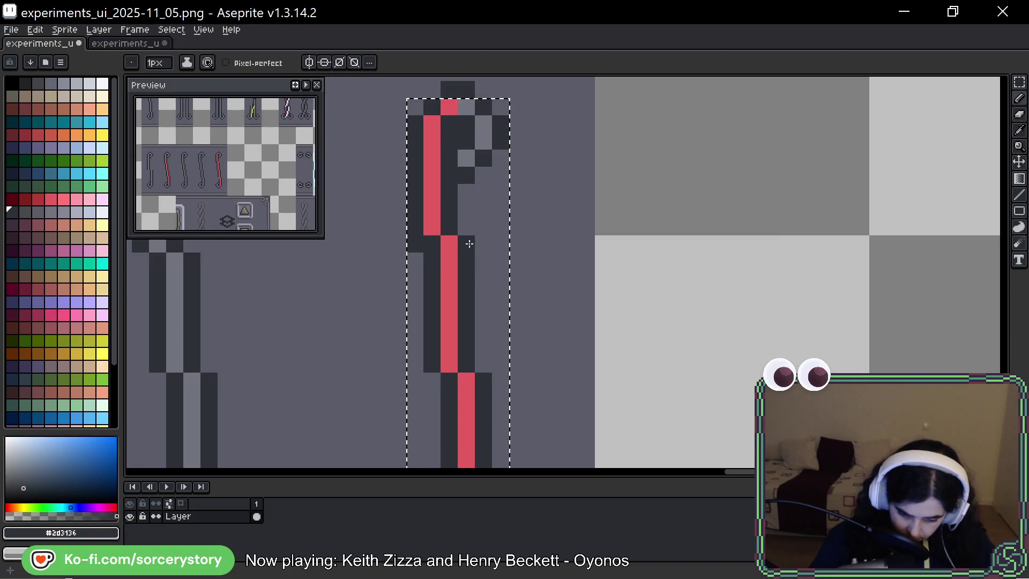
alt+click(421, 284)
key(space)
mouse_move(519, 428)
mouse_down()
mouse_move(503, 195)
mouse_move(501, 267)
mouse_move(502, 211)
mouse_up()
click(467, 283)
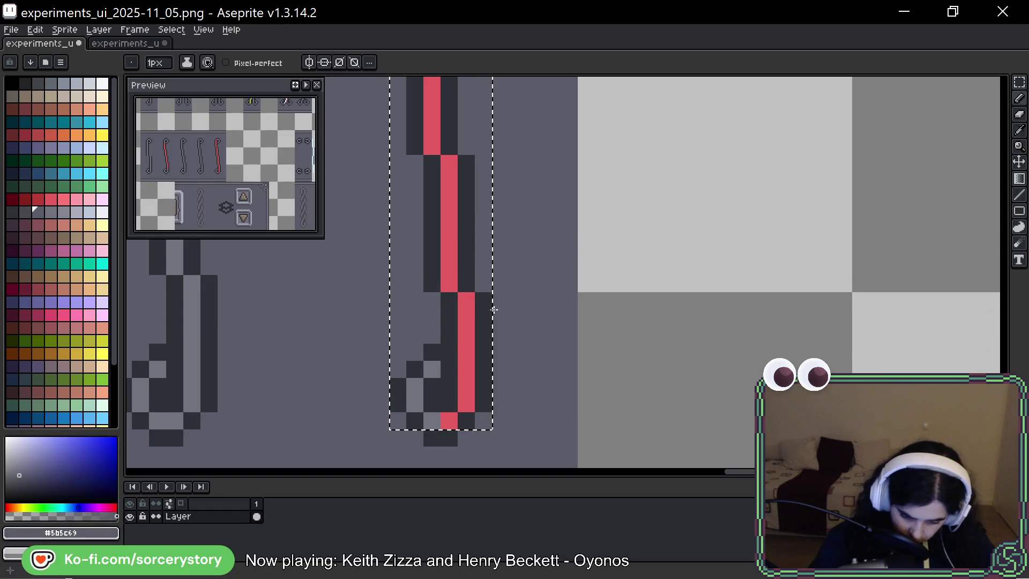
scroll(598, 420, down, 5)
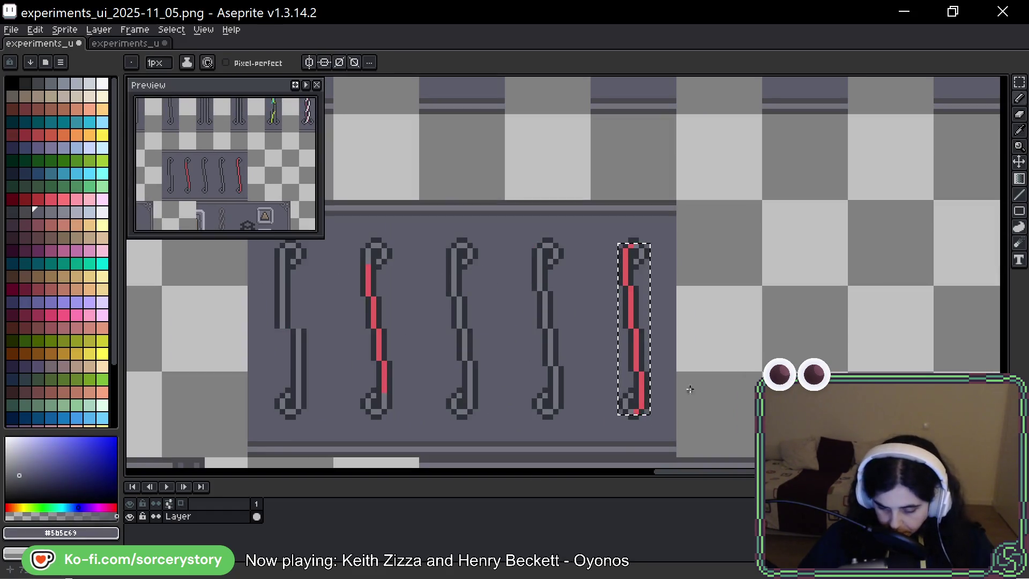
drag(718, 402, 681, 369)
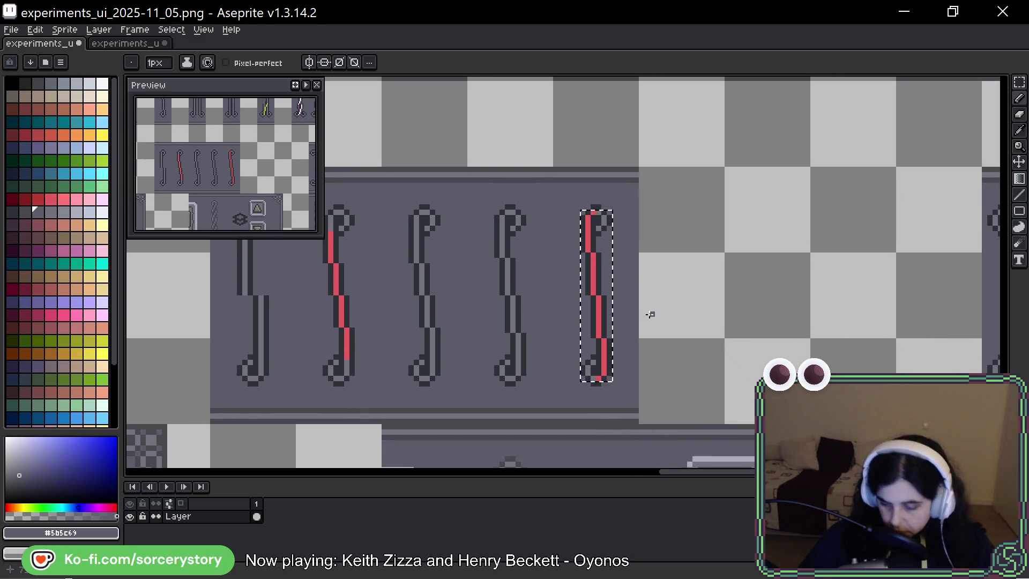
Eyedrop the #73737f grey and paint over the rightmost stick's red line top to bottom
scroll(638, 285, up, 3)
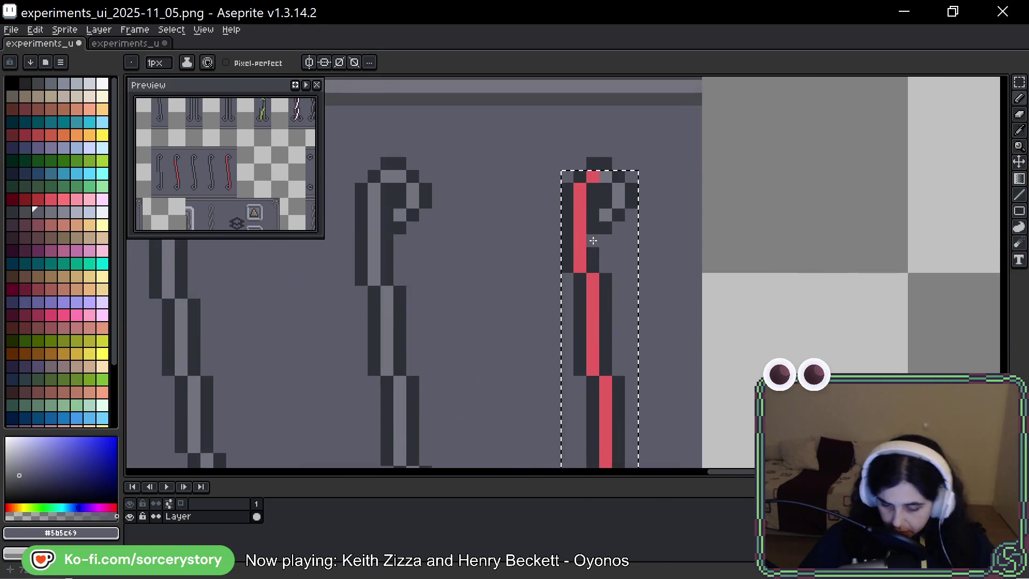
alt+click(599, 174)
mouse_move(599, 175)
mouse_down()
mouse_move(583, 187)
mouse_move(581, 252)
mouse_move(593, 368)
mouse_up()
drag(605, 261, 563, 184)
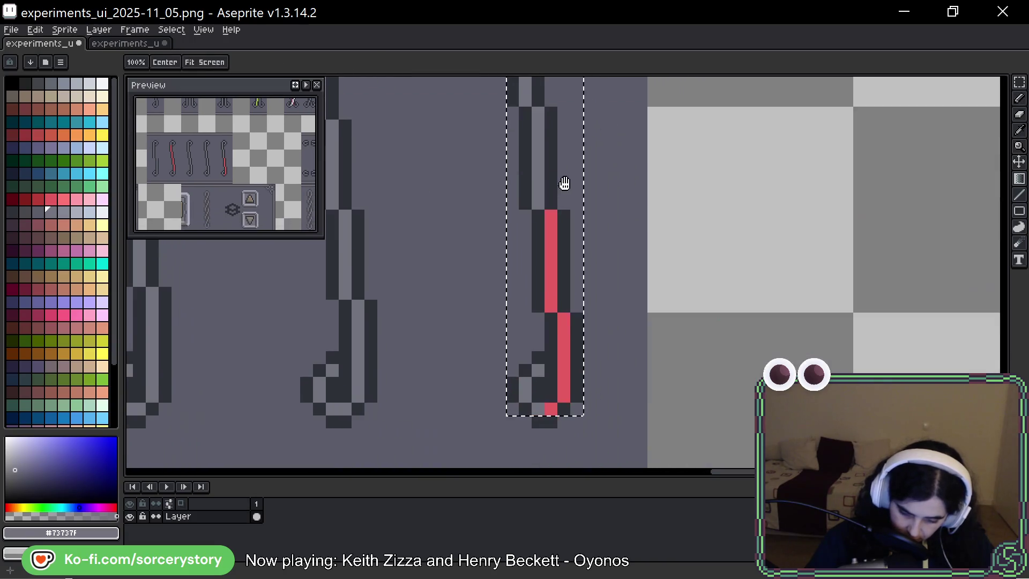
mouse_move(550, 298)
mouse_down()
mouse_move(563, 322)
mouse_move(563, 396)
mouse_move(552, 407)
mouse_move(557, 395)
mouse_up()
scroll(560, 402, down, 4)
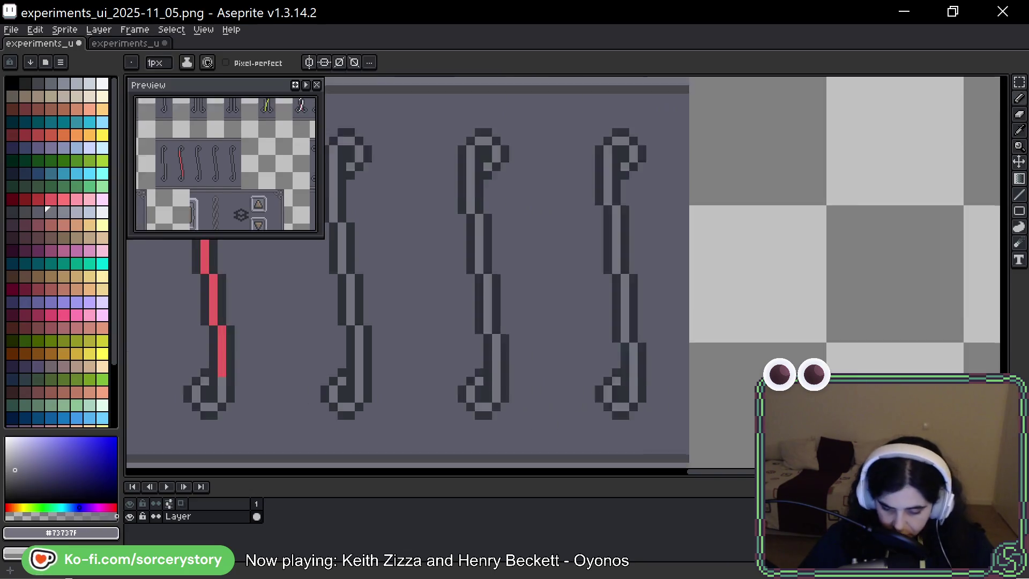
scroll(589, 306, down, 2)
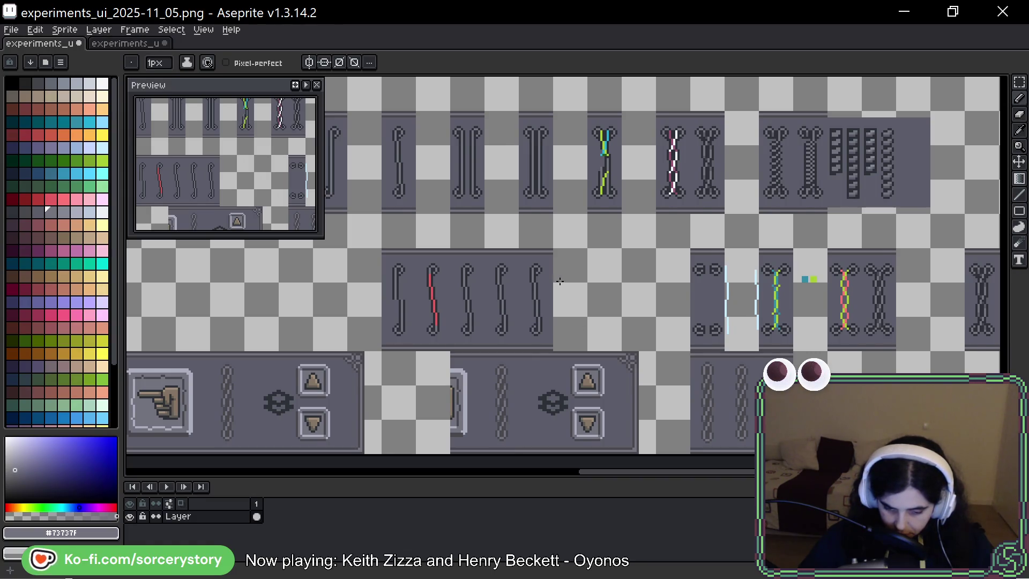
mouse_move(602, 321)
mouse_down()
mouse_move(627, 292)
mouse_move(633, 308)
mouse_up()
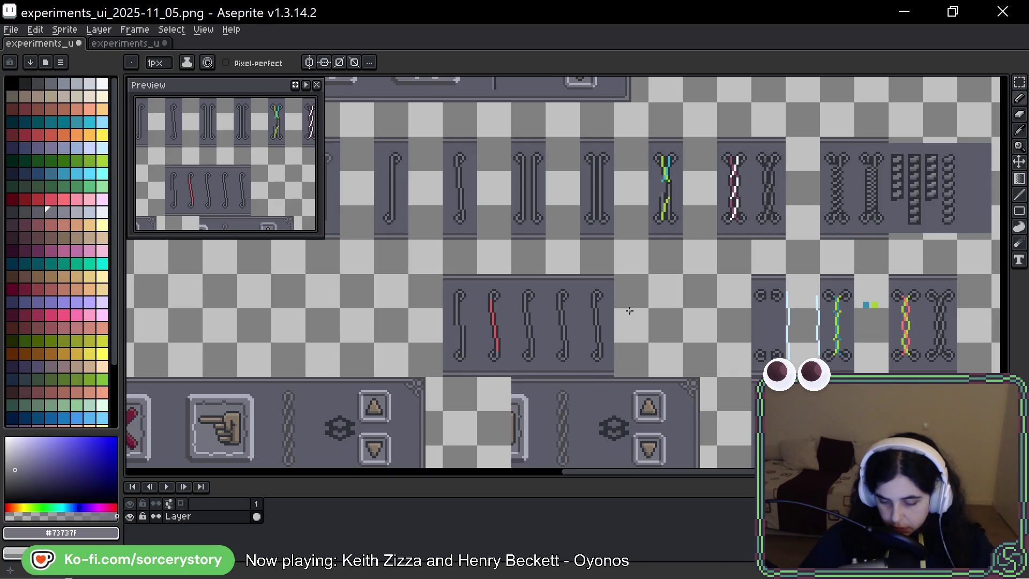
click(1019, 82)
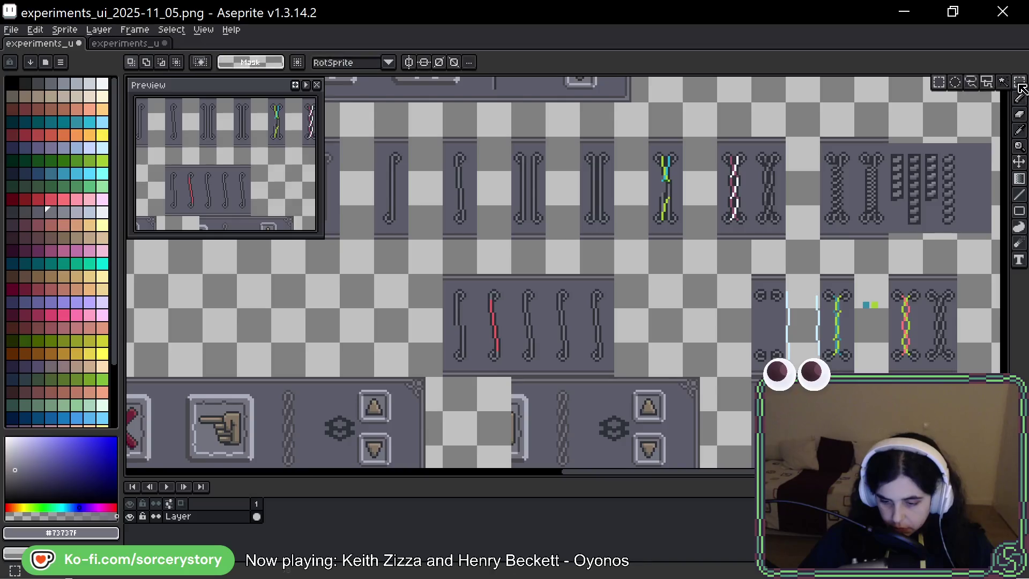
Copy the fifth hook one column right to make a six-hook panel
scroll(670, 290, up, 1)
mouse_move(533, 265)
mouse_down()
mouse_move(588, 315)
mouse_move(588, 421)
mouse_up()
drag(556, 350, 609, 333)
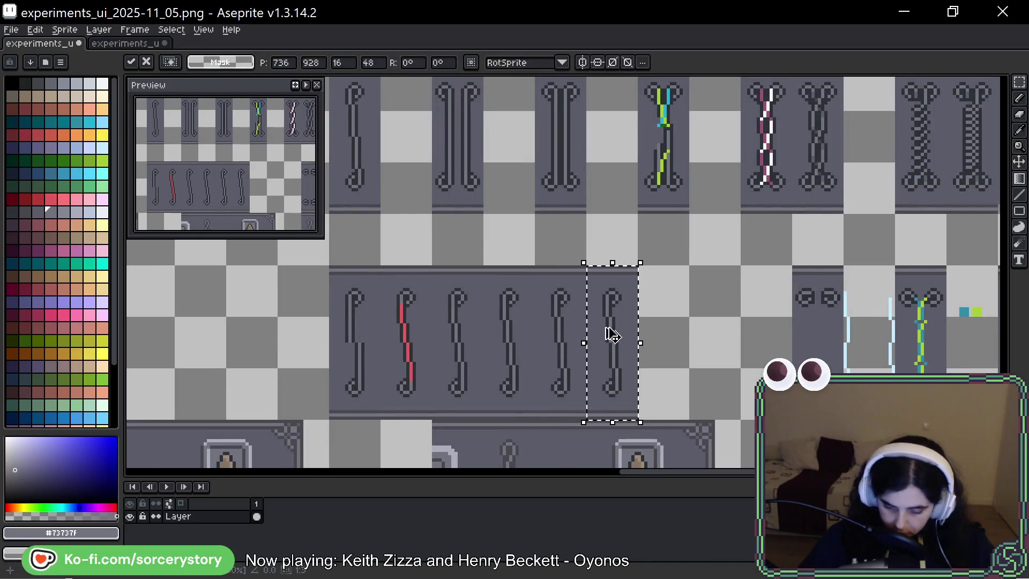
key(ctrl+d)
Shift the whole six-hook panel to the left
scroll(701, 311, down, 3)
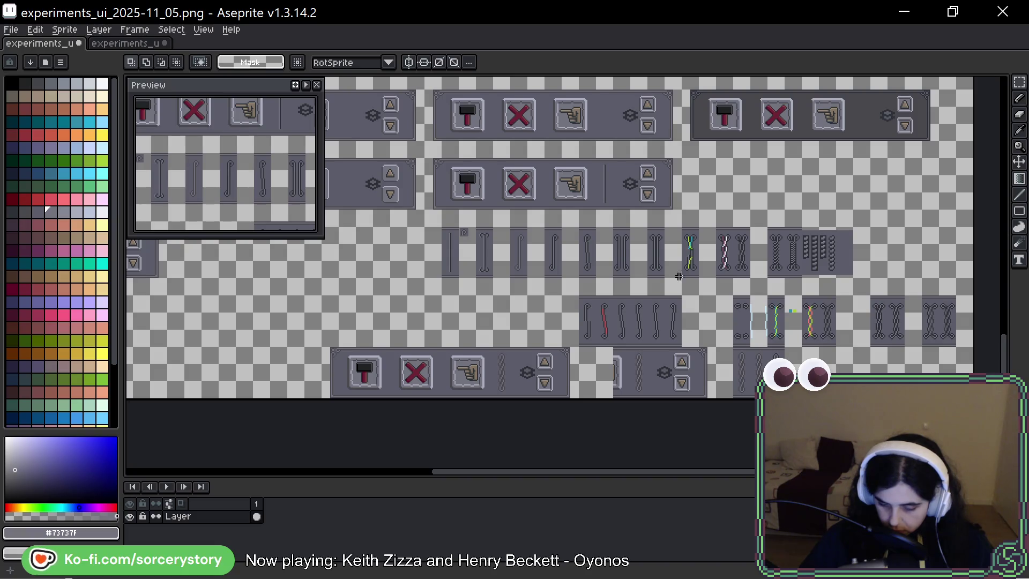
scroll(577, 188, up, 3)
scroll(577, 189, up, 1)
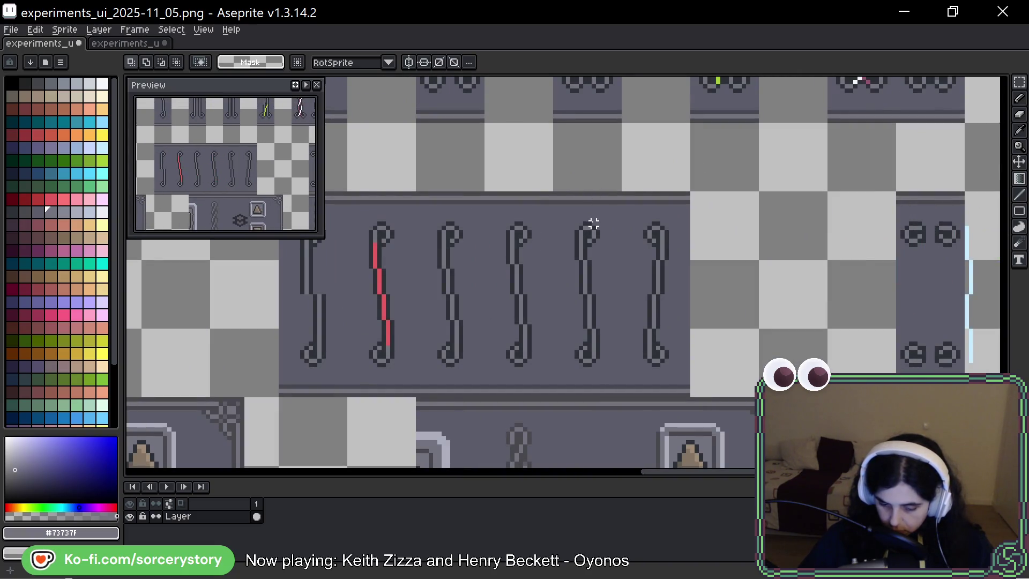
drag(598, 223, 661, 356)
scroll(662, 343, down, 2)
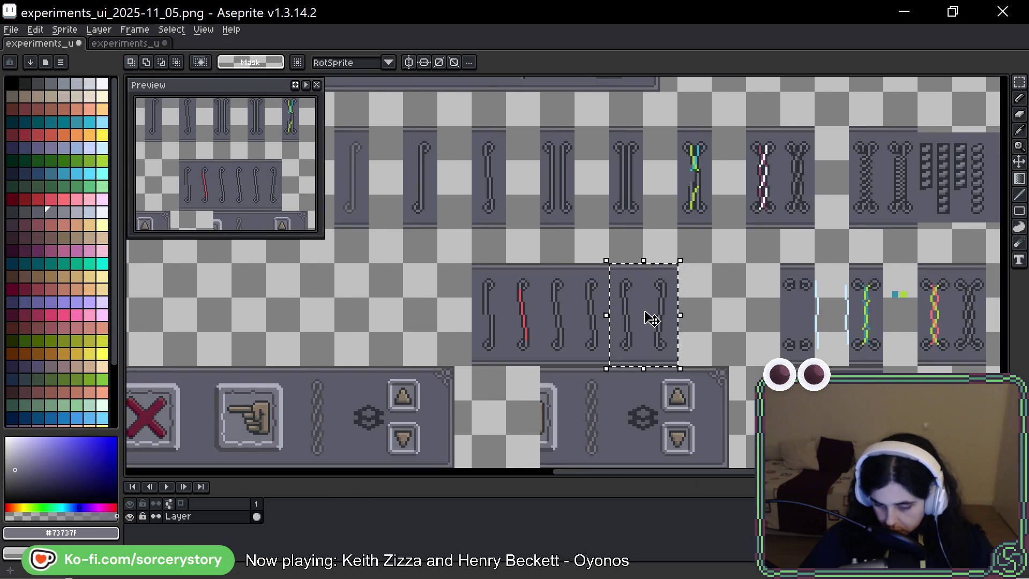
mouse_move(471, 261)
mouse_down()
mouse_move(708, 365)
mouse_move(679, 368)
mouse_up()
drag(652, 326, 586, 324)
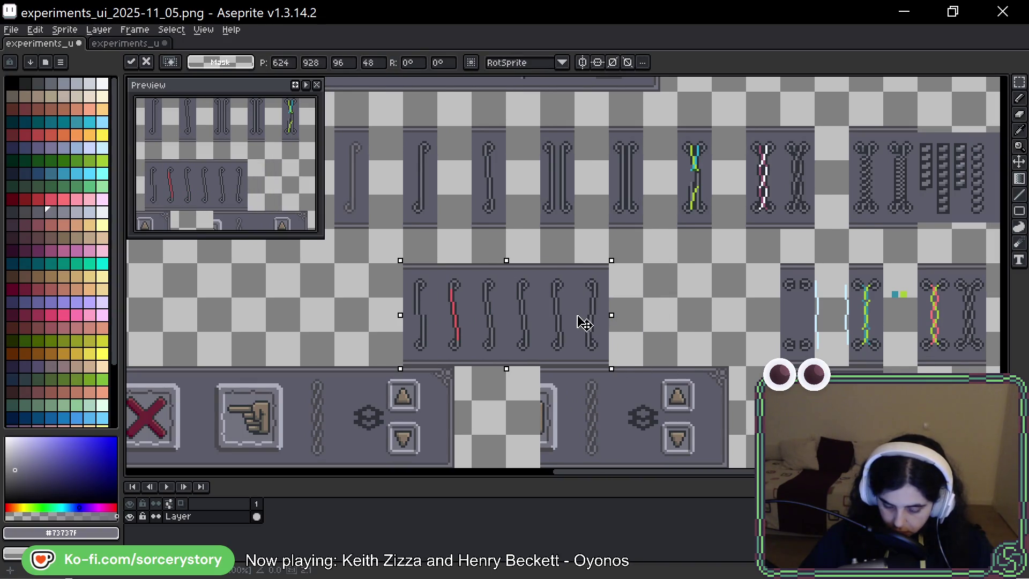
key(ctrl+d)
Place a copy of the panel's last two hooks to the right, leaving a gap
mouse_move(553, 278)
mouse_down()
mouse_move(581, 343)
mouse_move(607, 367)
mouse_up()
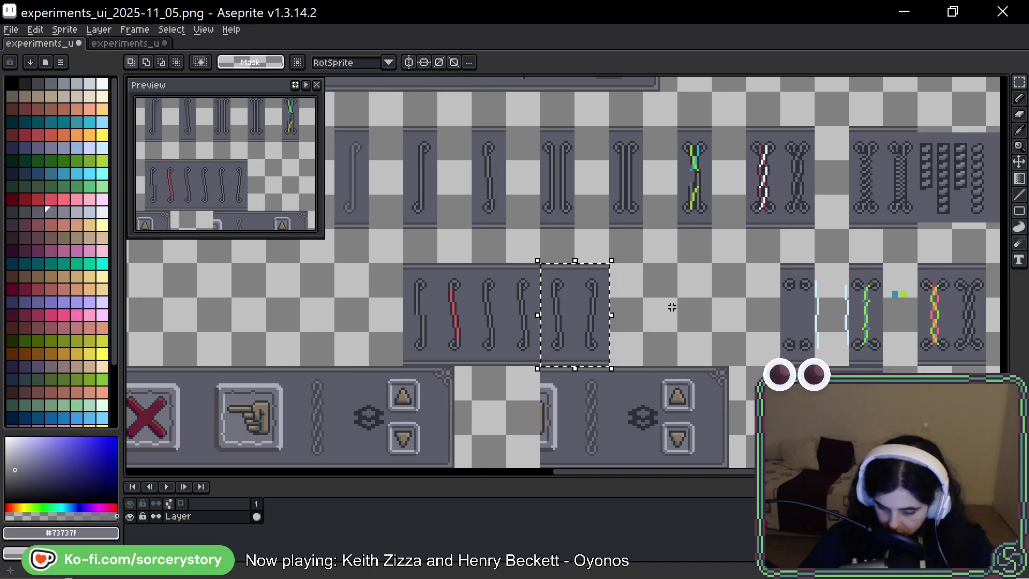
drag(588, 313, 687, 316)
key(g)
scroll(685, 317, up, 5)
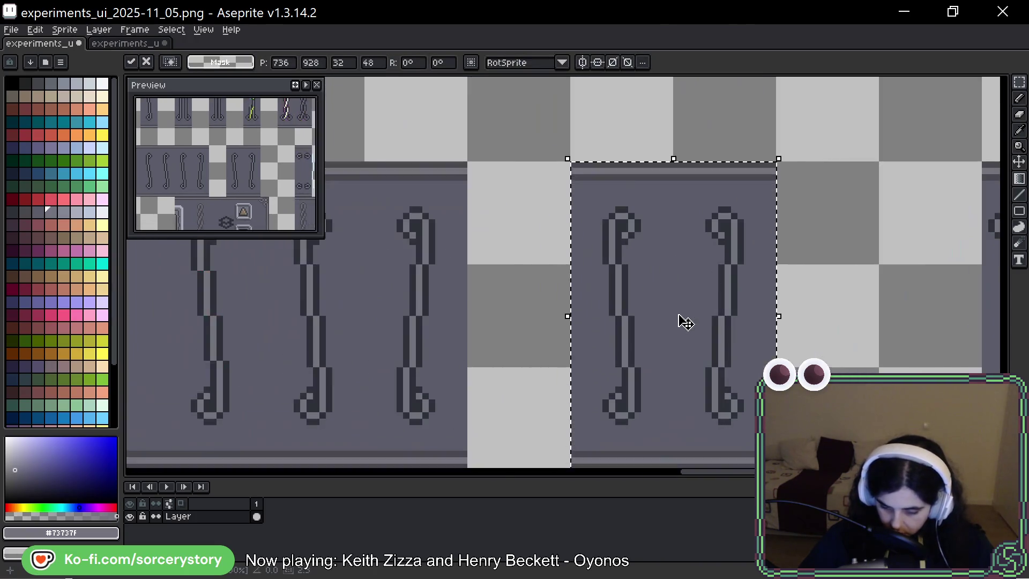
scroll(592, 216, up, 1)
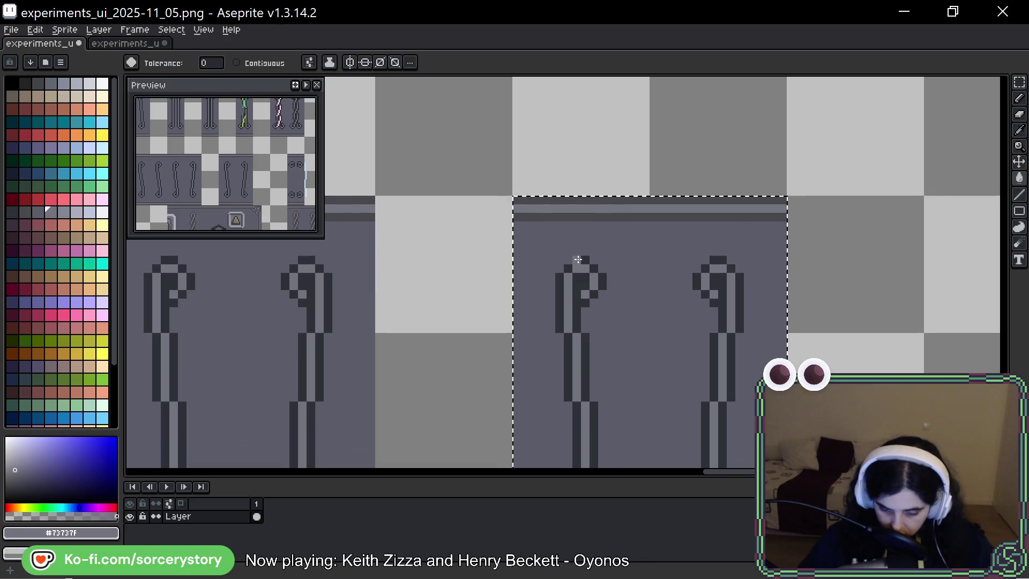
Fill the copied two-hook piece's outlines with the eyedropped grey #43474d
click(578, 262)
key(ctrl+z)
key(alt)
alt+click(597, 214)
click(581, 260)
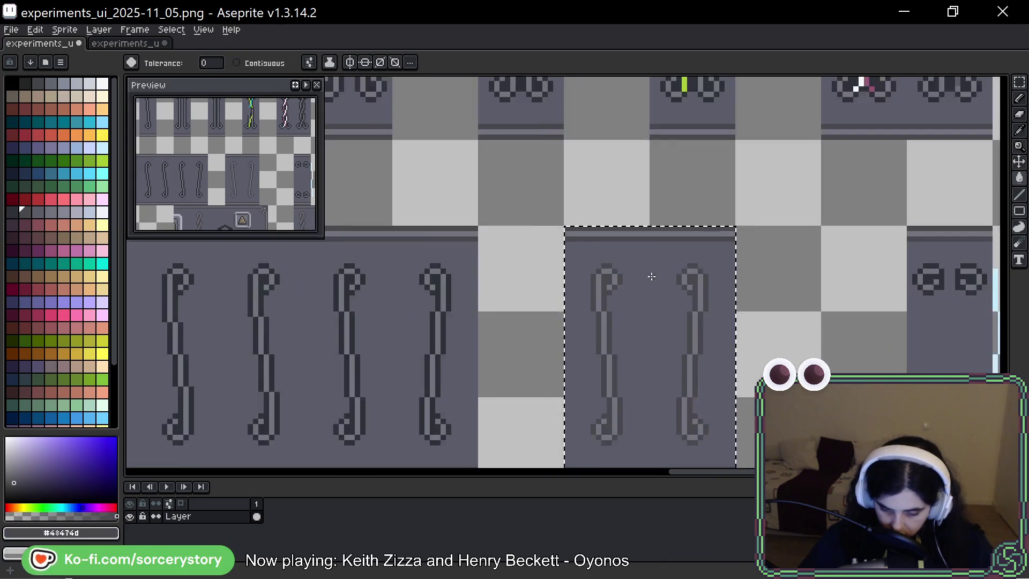
scroll(647, 319, down, 2)
scroll(652, 326, down, 1)
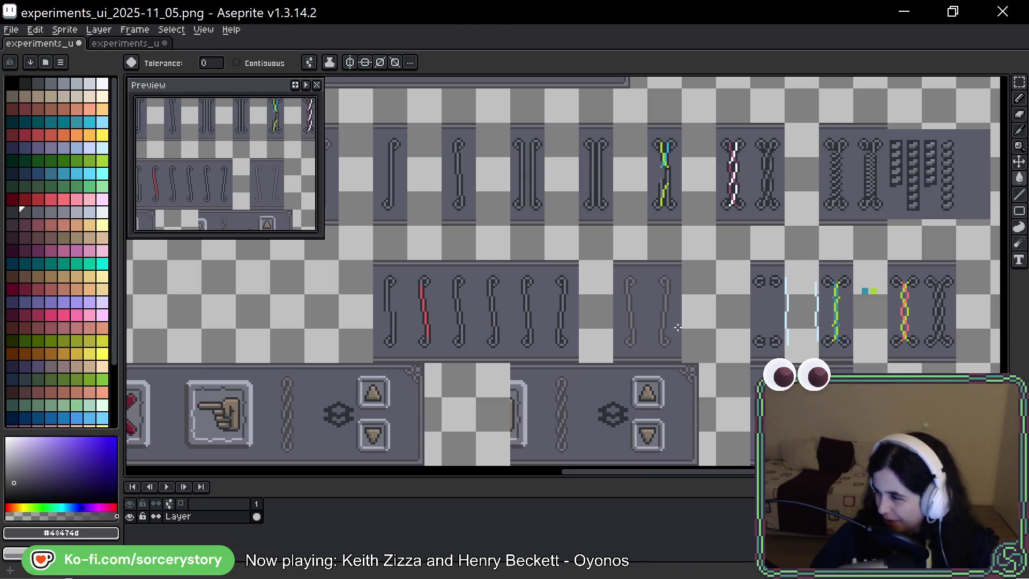
Save the sprite sheet with Ctrl+S
scroll(658, 238, up, 3)
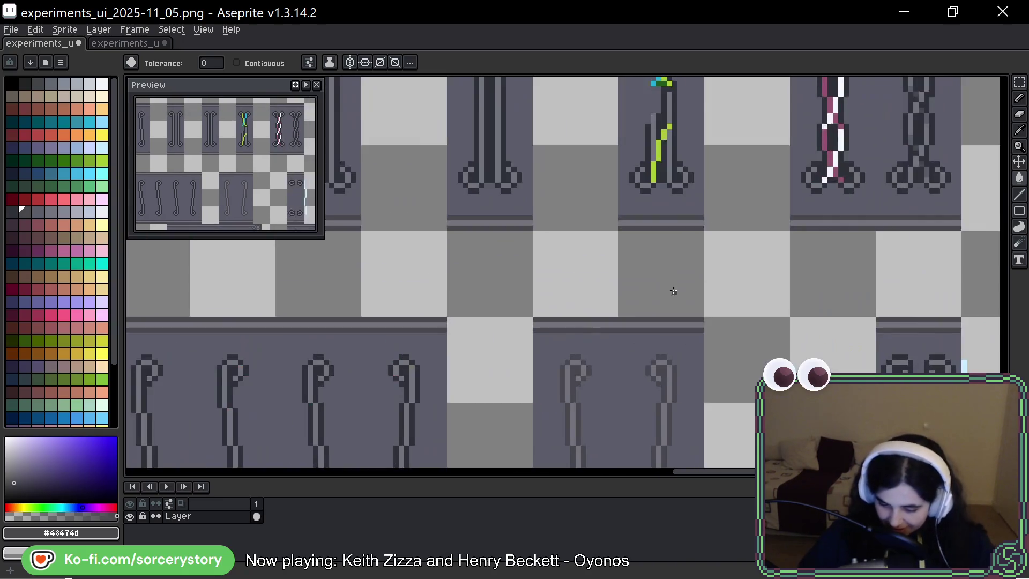
key(space)
mouse_move(671, 289)
mouse_down()
mouse_move(711, 115)
mouse_move(715, 178)
mouse_move(703, 146)
mouse_up()
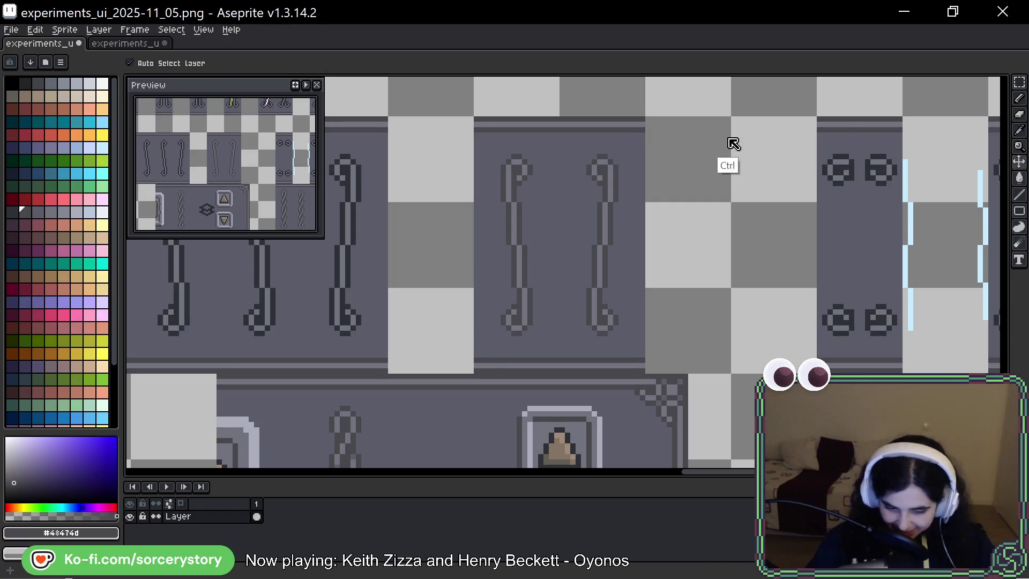
key(ctrl+s)
key(space)
mouse_move(748, 182)
mouse_down()
mouse_move(756, 163)
mouse_move(731, 167)
mouse_move(748, 150)
mouse_up()
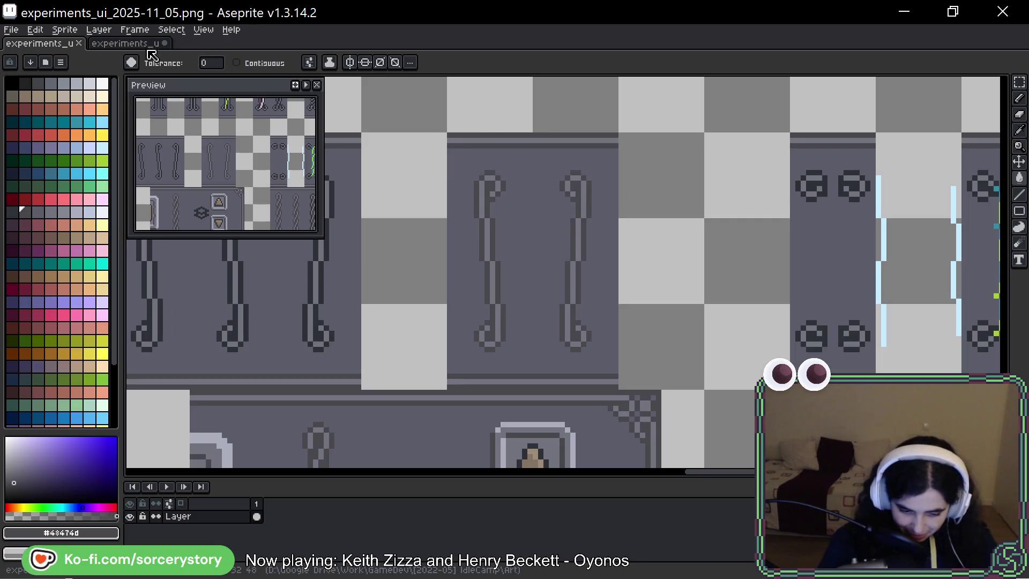
click(155, 44)
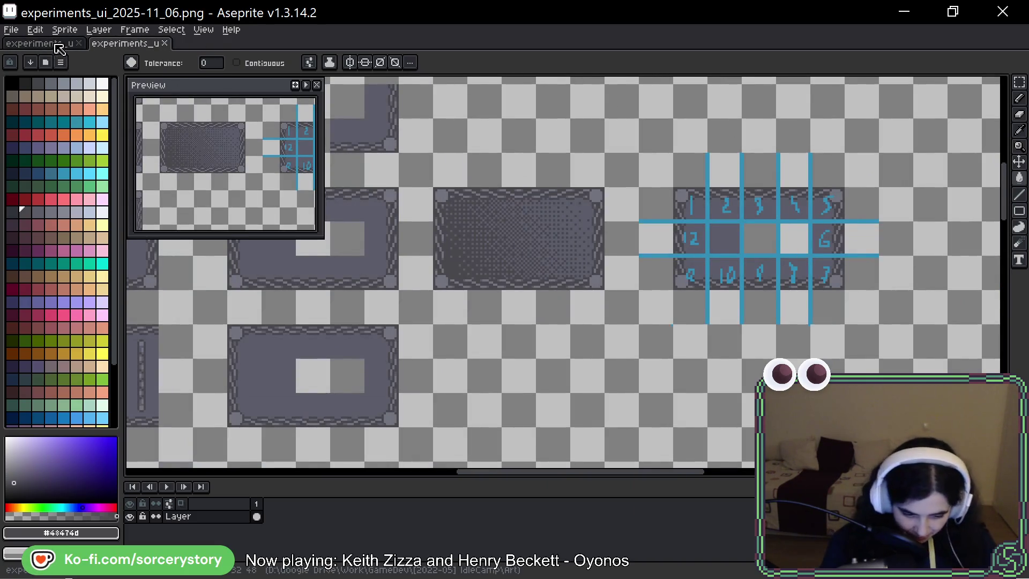
click(59, 44)
key(space)
drag(724, 153, 713, 157)
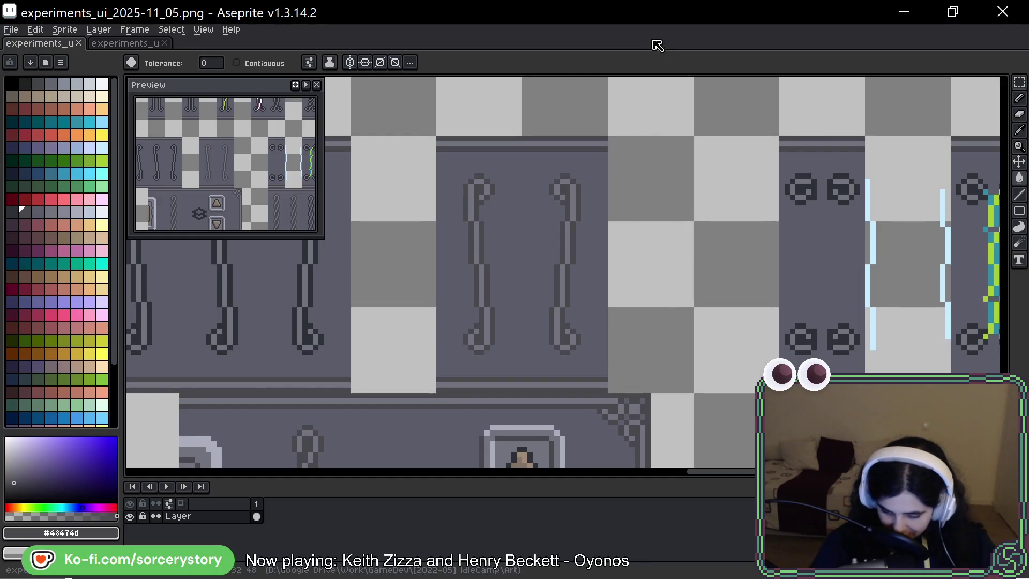
key(space)
drag(374, 408, 414, 405)
scroll(414, 406, left, 5)
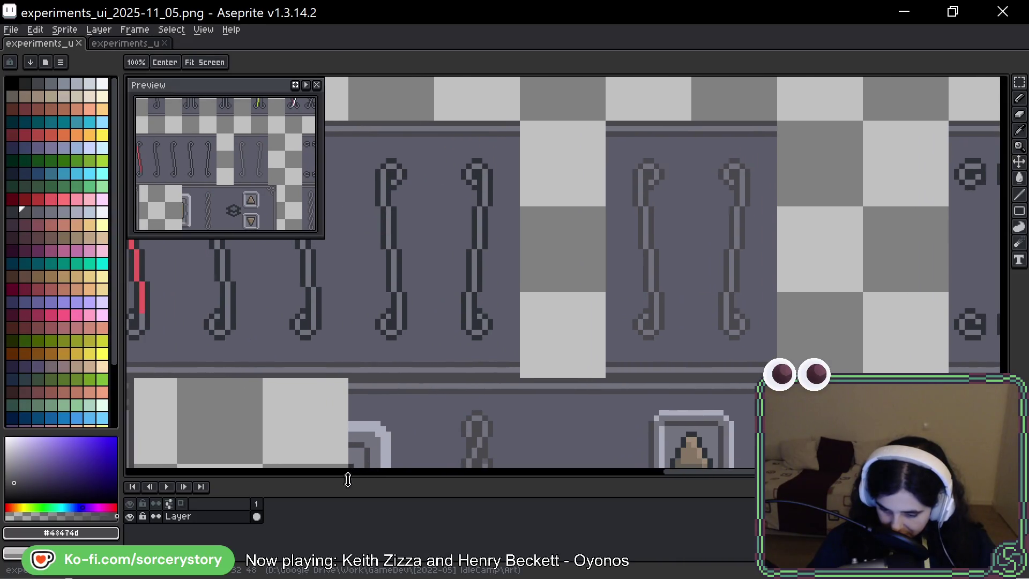
mouse_move(827, 167)
mouse_down()
mouse_move(815, 158)
mouse_move(809, 171)
mouse_up()
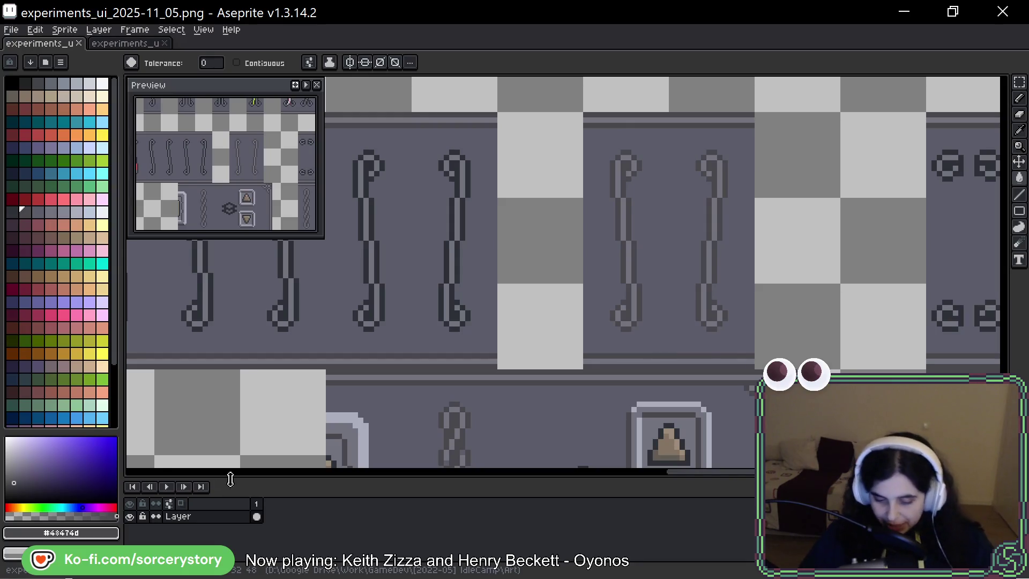
scroll(362, 415, down, 1)
scroll(576, 335, down, 2)
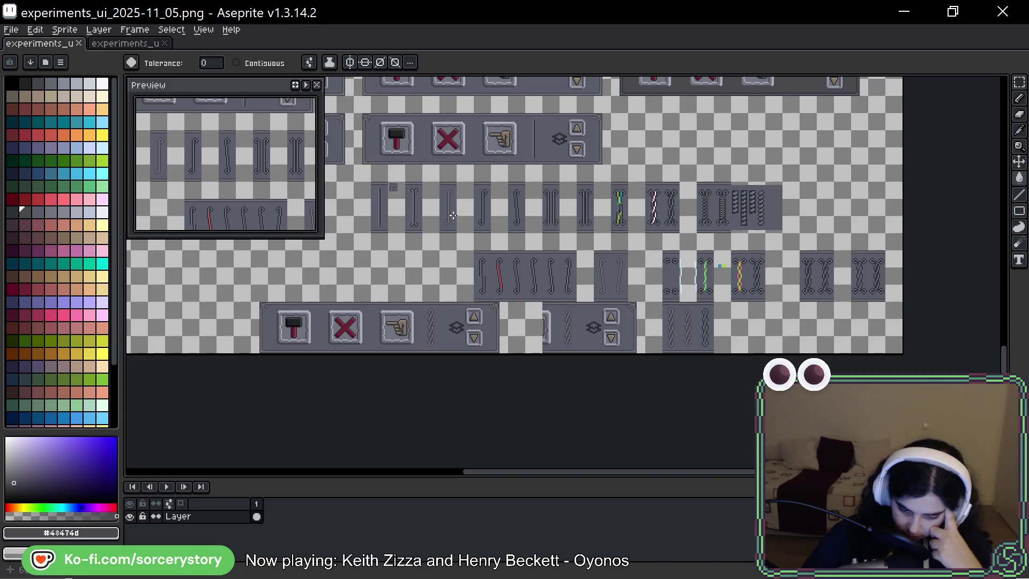
scroll(458, 195, up, 3)
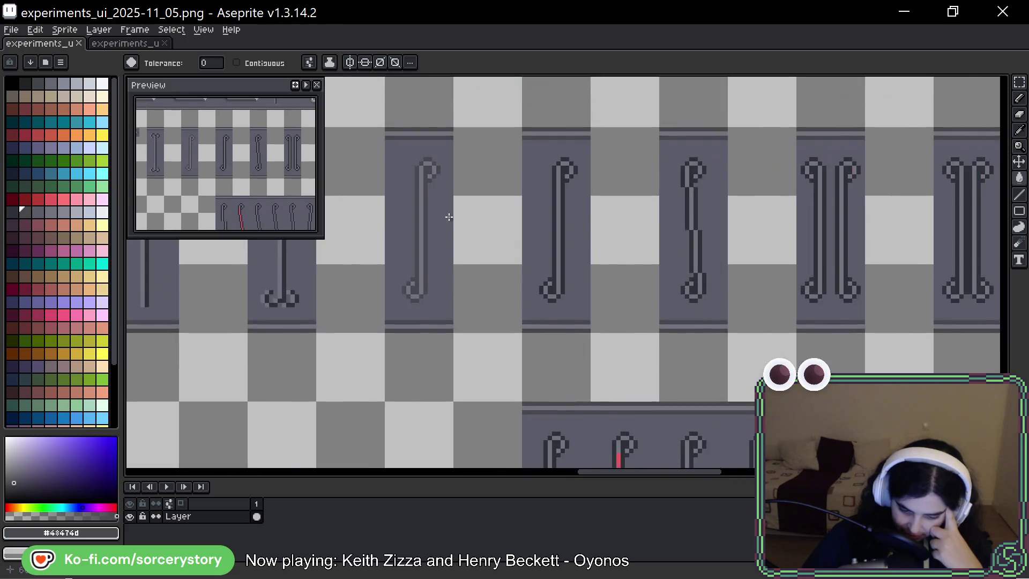
scroll(448, 214, down, 1)
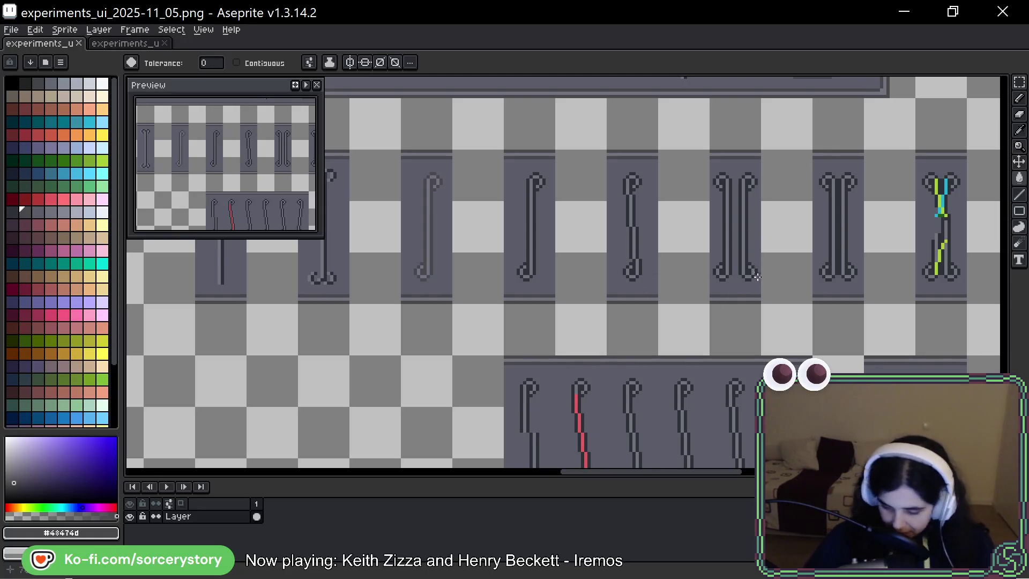
Move a copy of a bar piece down one row in the 11_05 sprite
drag(758, 278, 682, 127)
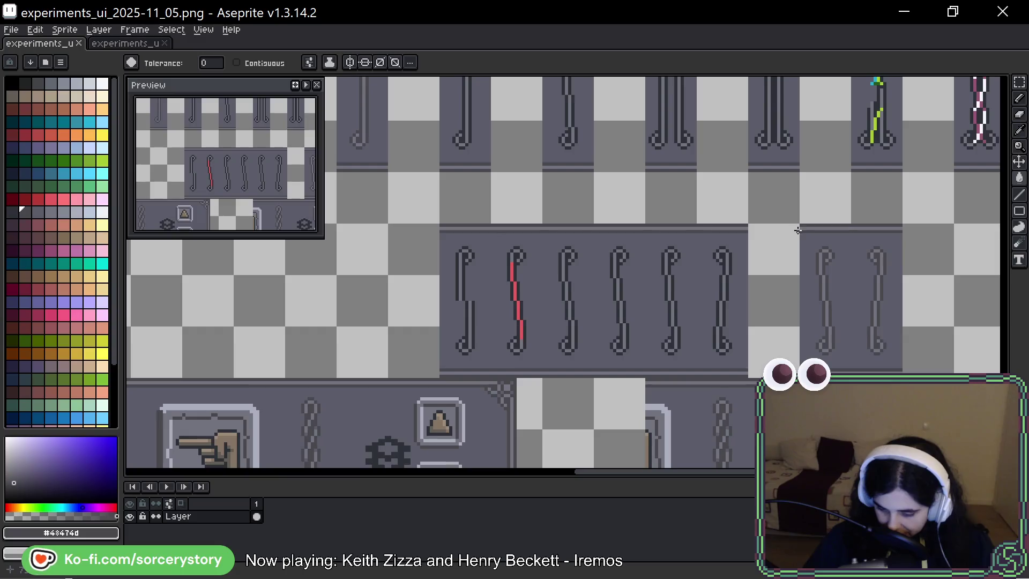
drag(792, 236, 834, 303)
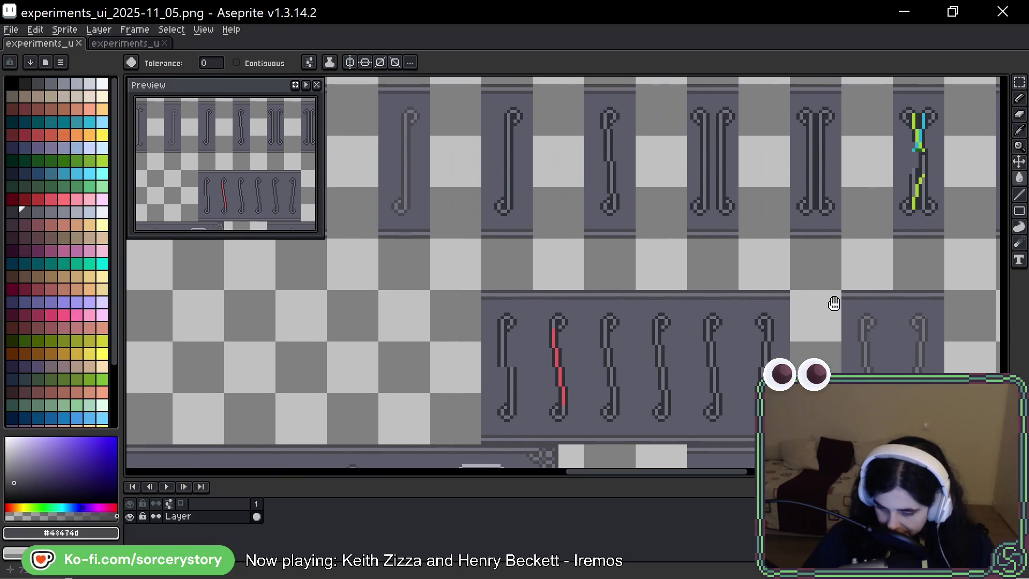
click(1016, 83)
scroll(471, 157, down, 3)
scroll(477, 158, up, 1)
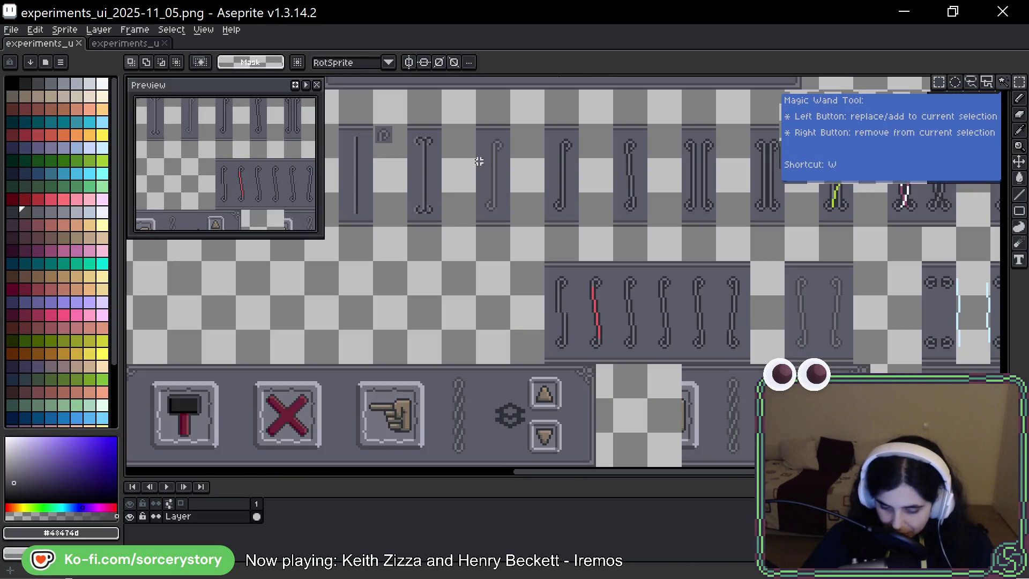
scroll(493, 173, down, 1)
mouse_move(646, 180)
mouse_down()
mouse_move(643, 270)
mouse_move(686, 198)
mouse_up()
mouse_move(524, 172)
mouse_down()
mouse_move(541, 218)
mouse_move(515, 312)
mouse_up()
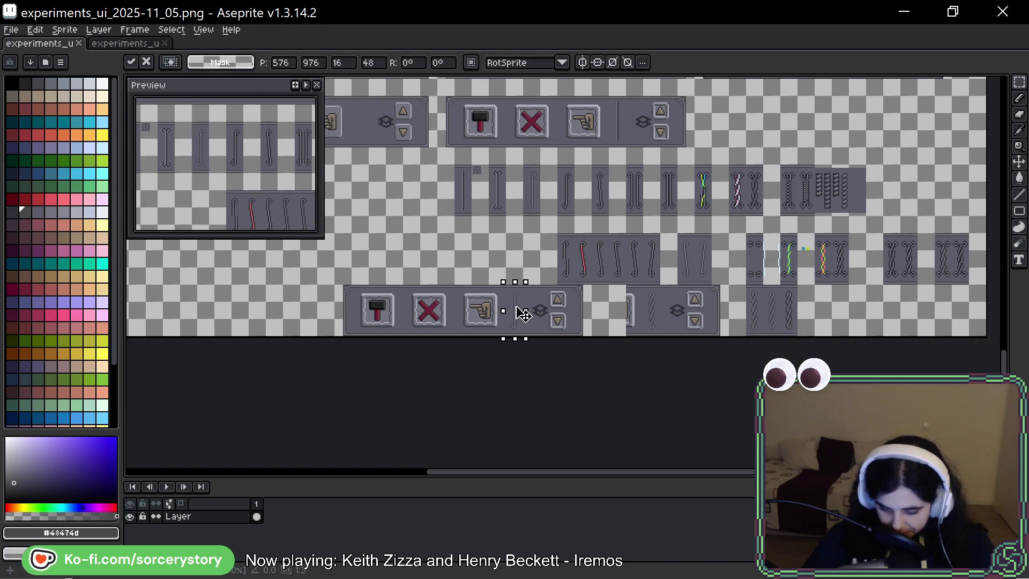
click(562, 227)
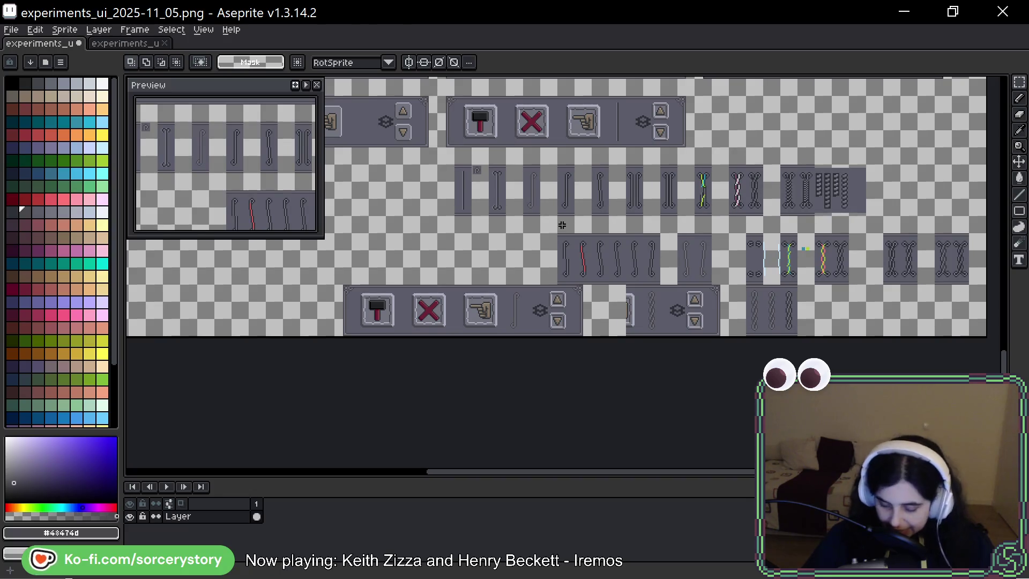
Select the whole tool button bar with hammer, cross and pointing-hand icons
scroll(732, 266, up, 3)
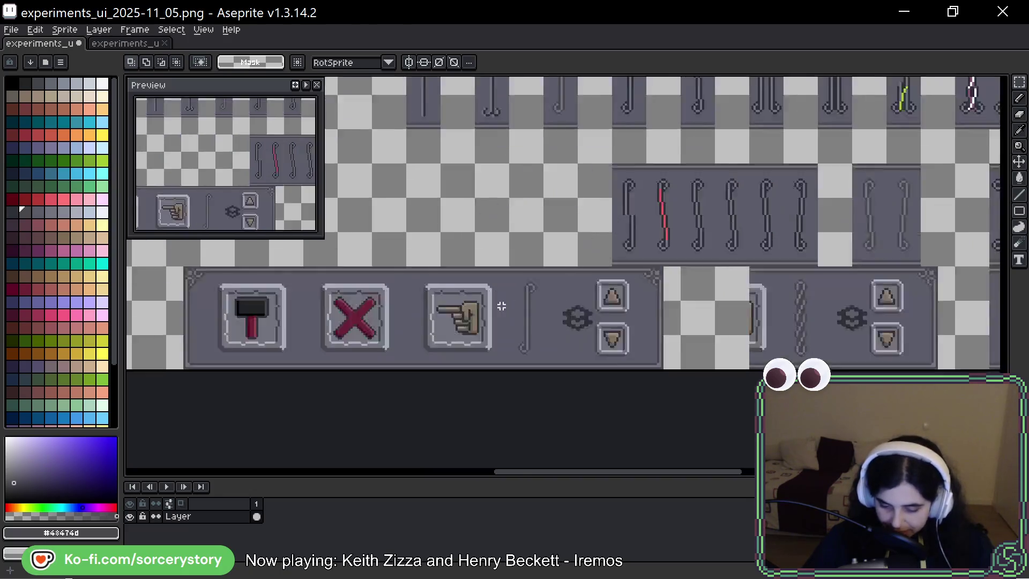
mouse_move(423, 313)
mouse_down()
mouse_move(616, 266)
mouse_move(627, 316)
mouse_up()
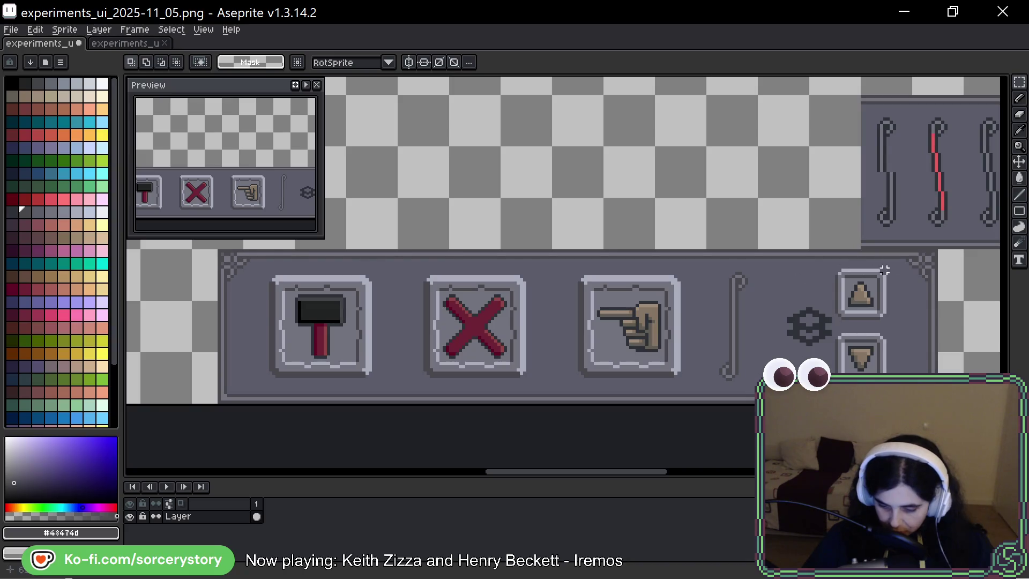
mouse_move(939, 258)
mouse_down()
mouse_move(659, 352)
mouse_move(191, 403)
mouse_up()
Paste the bar twice into the 11_06 sprite, placing the second copy below the first
key(ctrl+Tab)
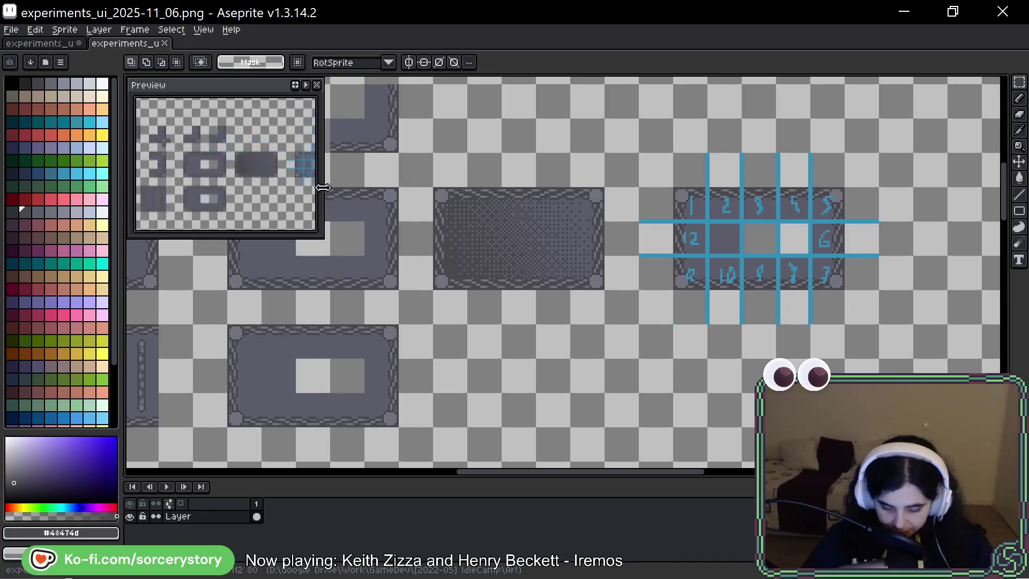
scroll(407, 223, down, 3)
drag(436, 275, 670, 218)
scroll(625, 193, up, 5)
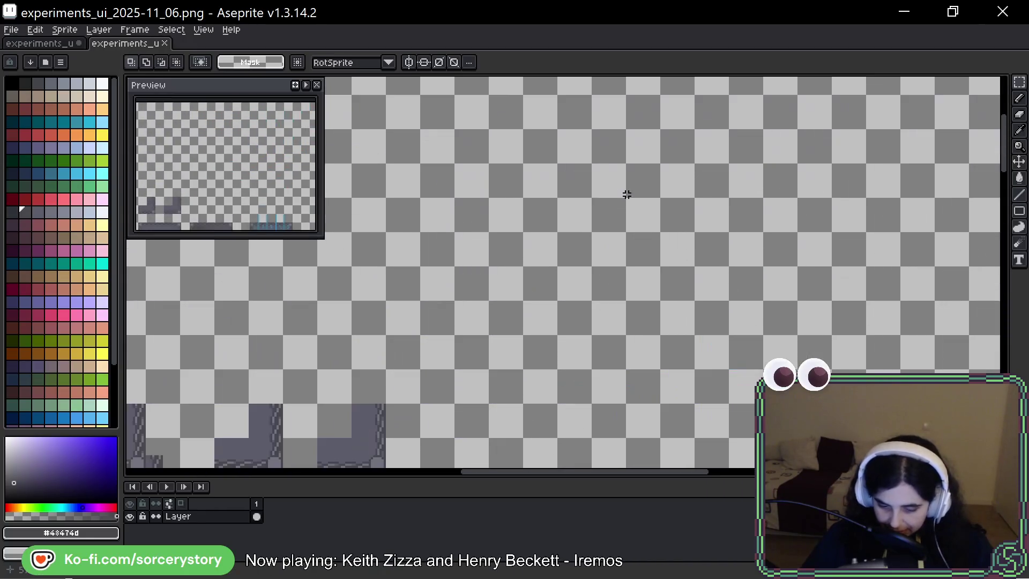
drag(625, 193, 803, 216)
key(ctrl+f)
key(ctrl+f)
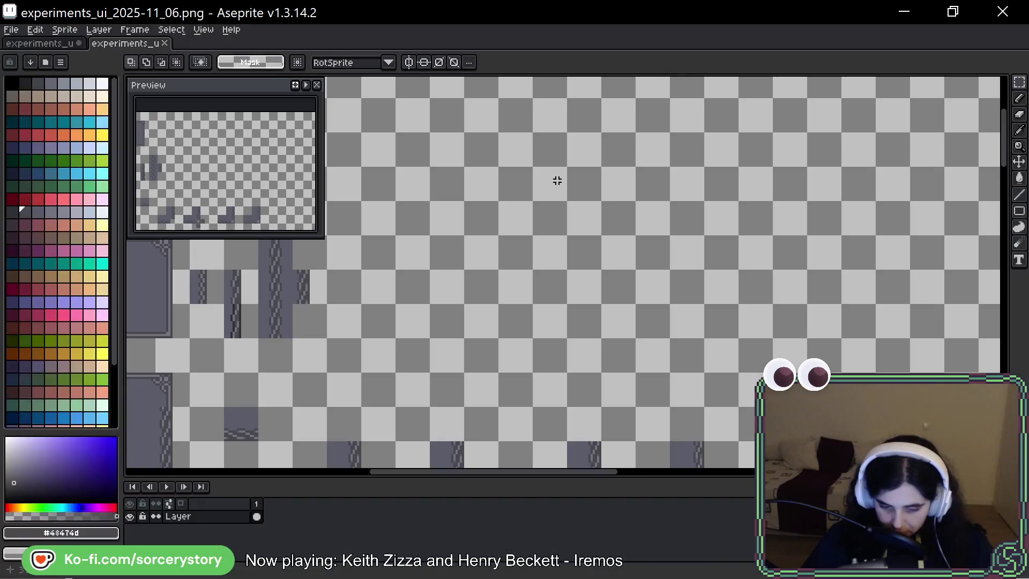
key(ctrl+v)
mouse_move(590, 263)
mouse_down()
mouse_move(125, 253)
mouse_move(793, 207)
mouse_move(742, 188)
mouse_move(790, 193)
mouse_up()
key(Return)
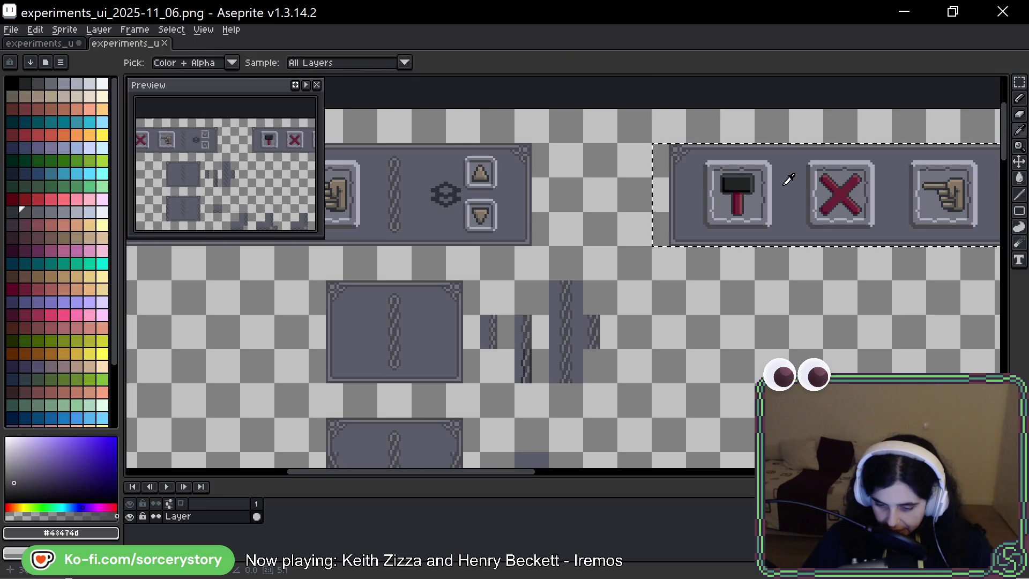
key(ctrl+v)
drag(666, 170, 665, 293)
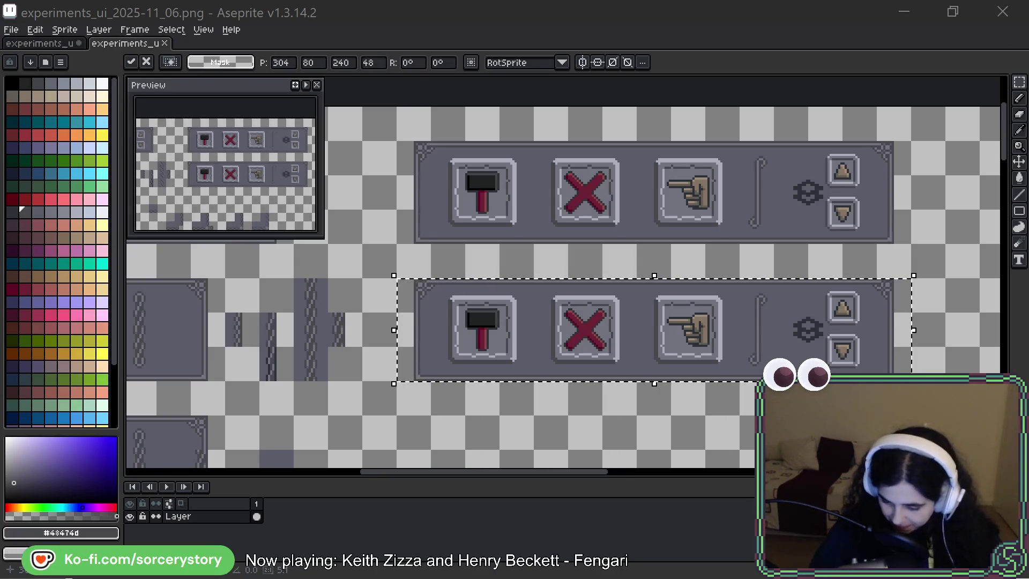
Commit the copied button bar directly beneath the original bar
drag(747, 326, 720, 312)
key(Return)
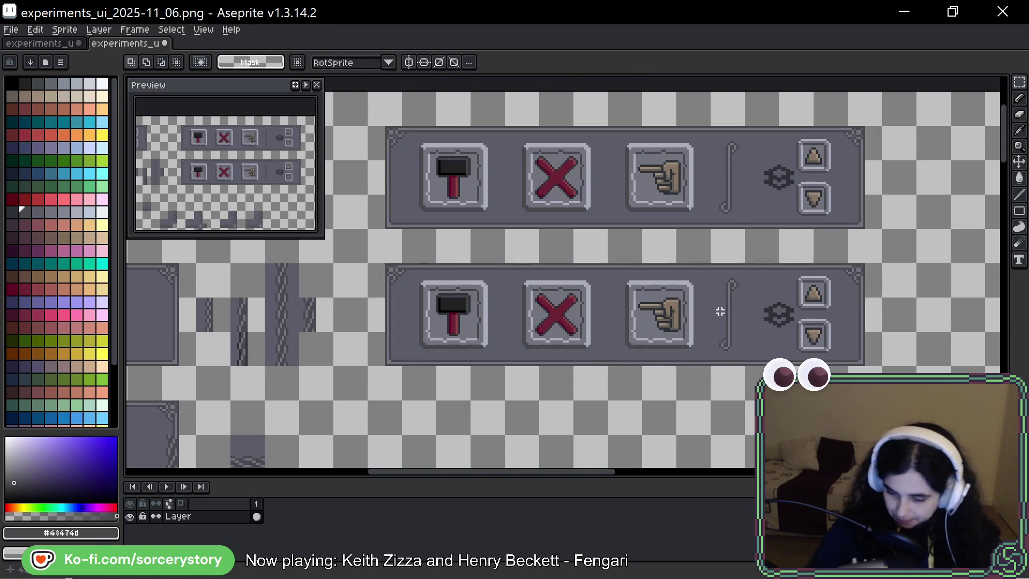
scroll(771, 262, up, 3)
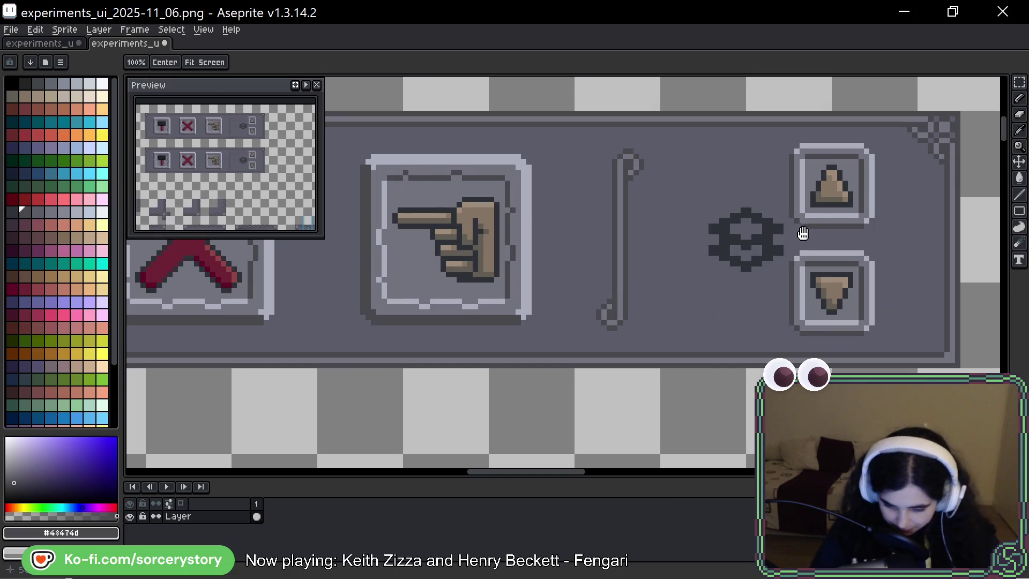
mouse_move(803, 227)
mouse_down()
mouse_move(798, 258)
mouse_move(814, 255)
mouse_move(802, 264)
mouse_up()
Marquee-select the bar's vertical divider line, then clear the selection
key(b)
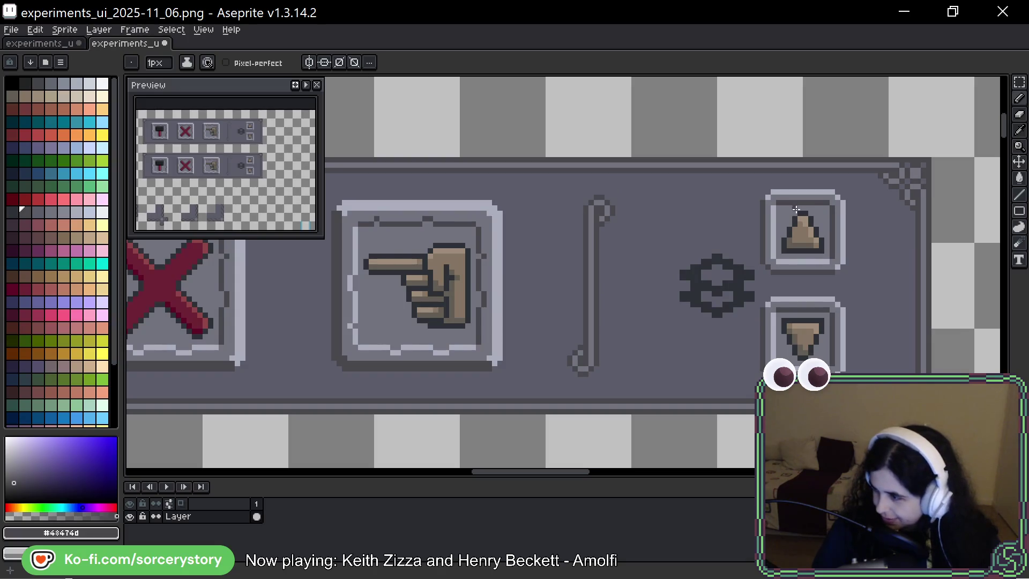
click(1020, 82)
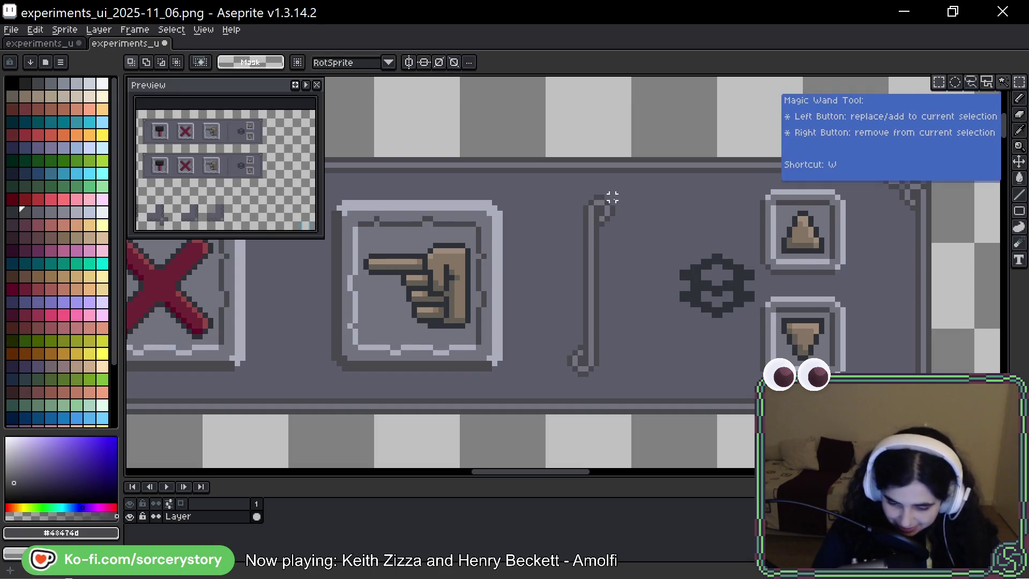
drag(614, 196, 567, 377)
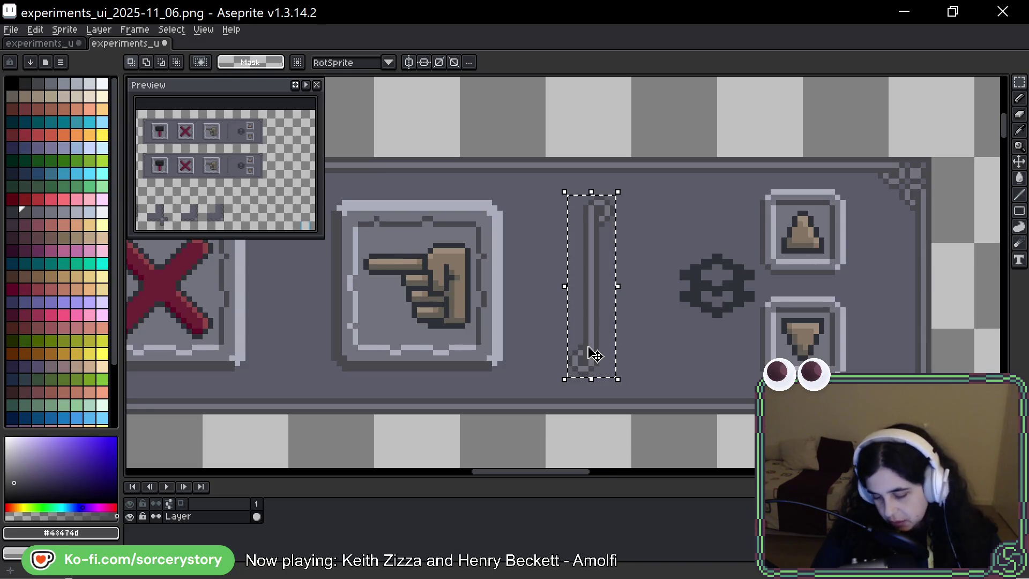
key(ctrl+d)
scroll(585, 347, down, 3)
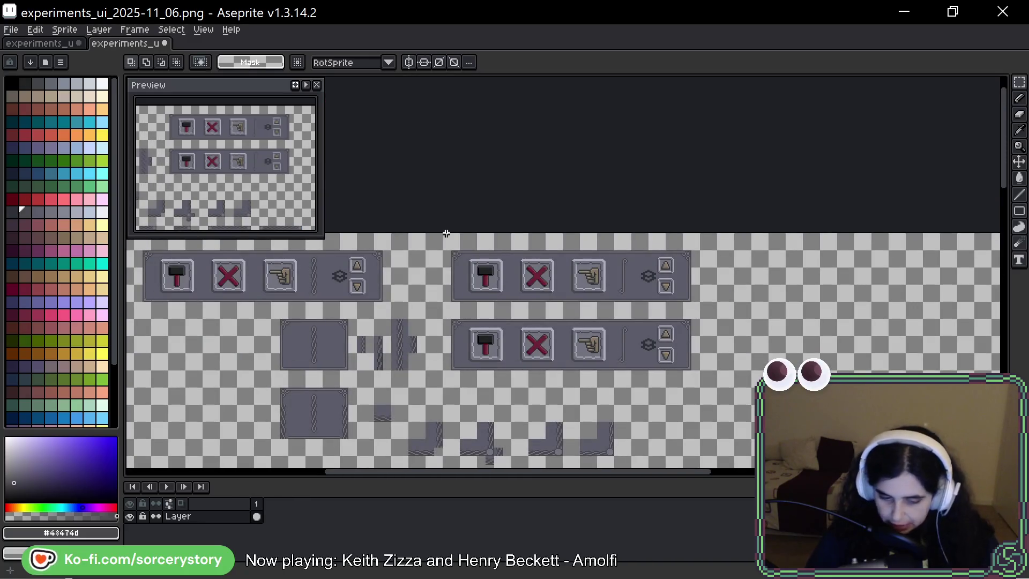
click(73, 43)
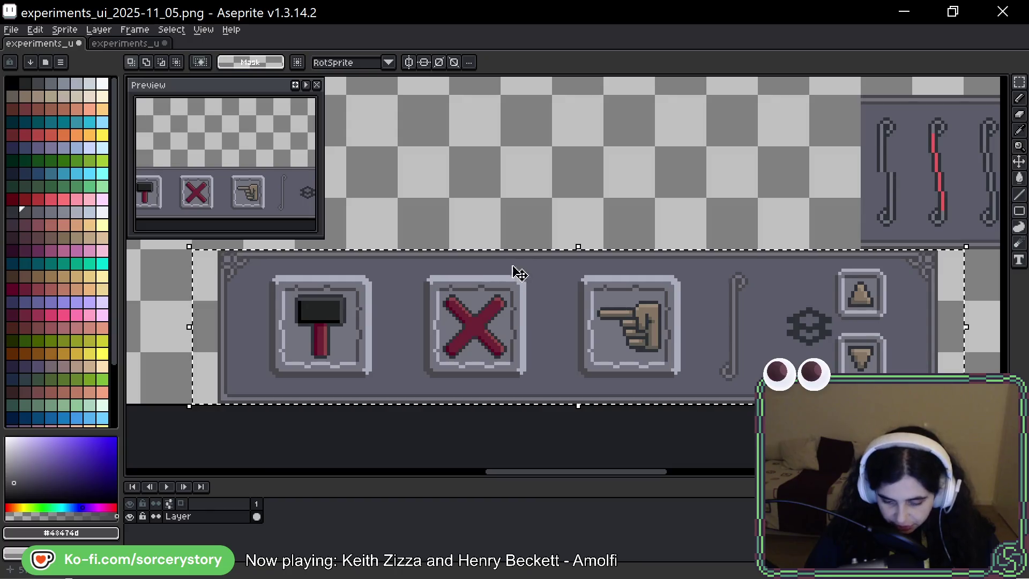
drag(629, 172, 378, 213)
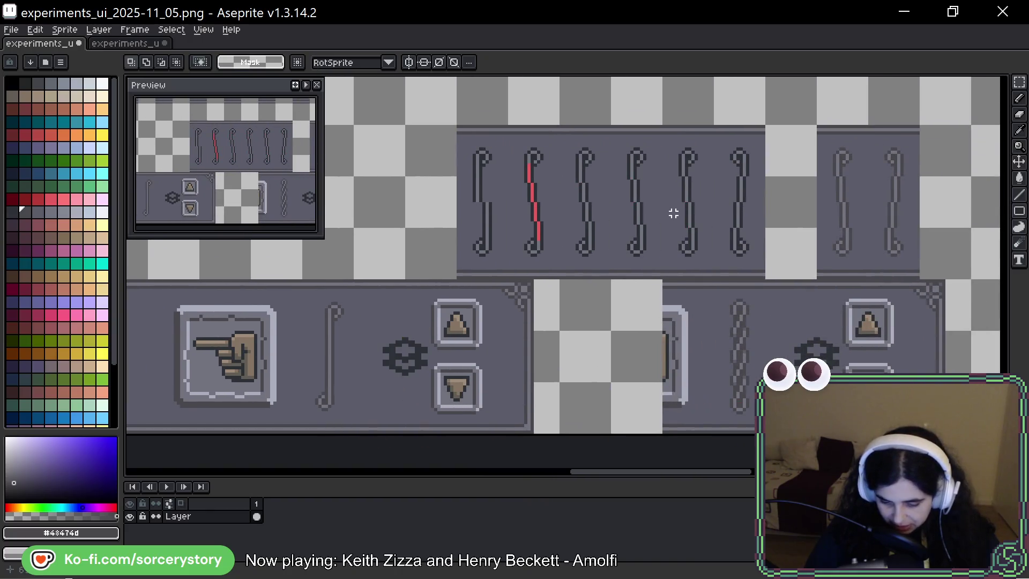
drag(711, 229, 722, 216)
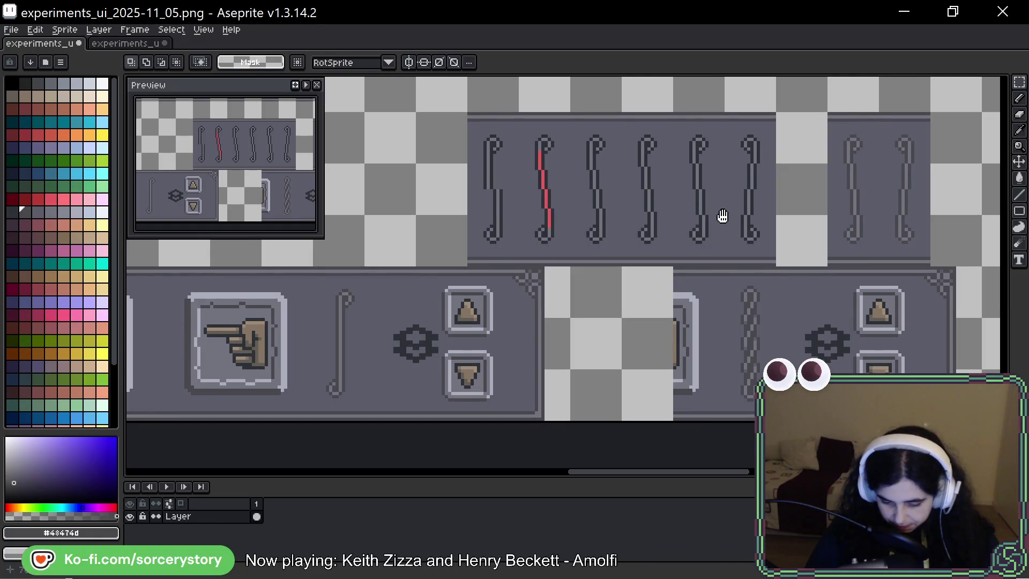
mouse_move(722, 216)
mouse_down()
mouse_move(674, 305)
mouse_move(574, 306)
mouse_move(570, 321)
mouse_up()
click(126, 43)
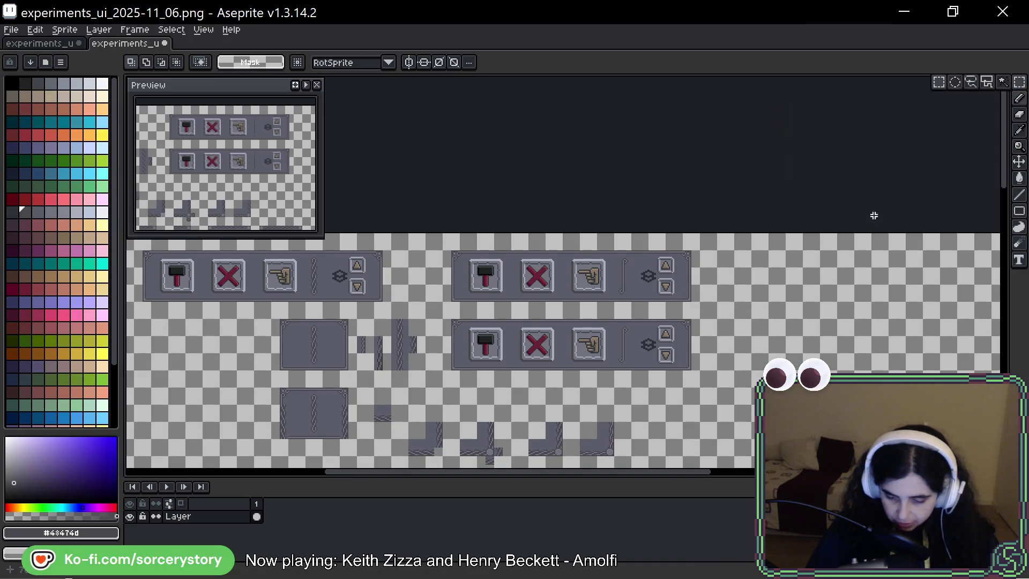
Select the small gear ornament in the bar and commit its pending move
scroll(765, 246, down, 5)
scroll(693, 244, down, 1)
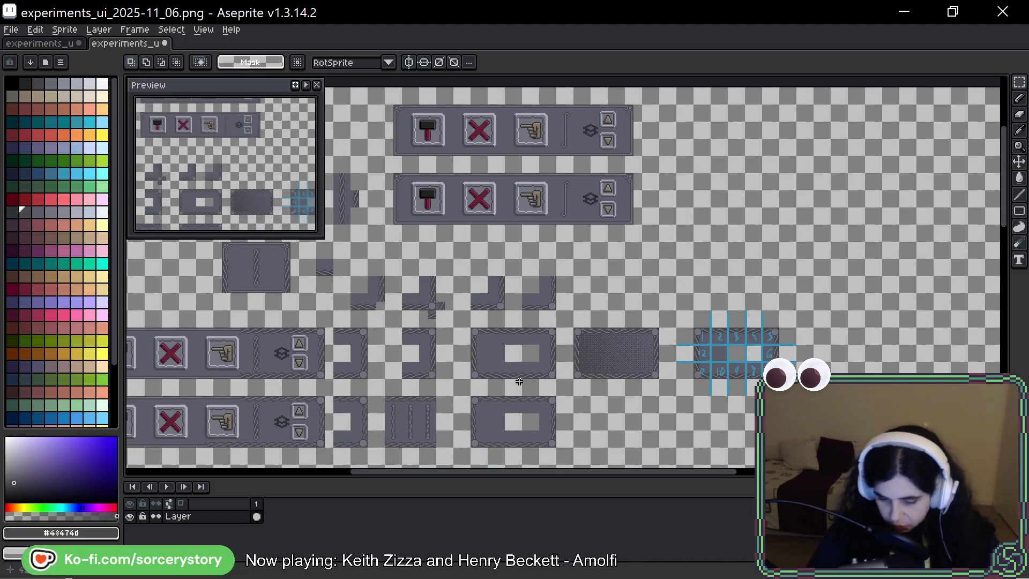
drag(570, 171, 594, 194)
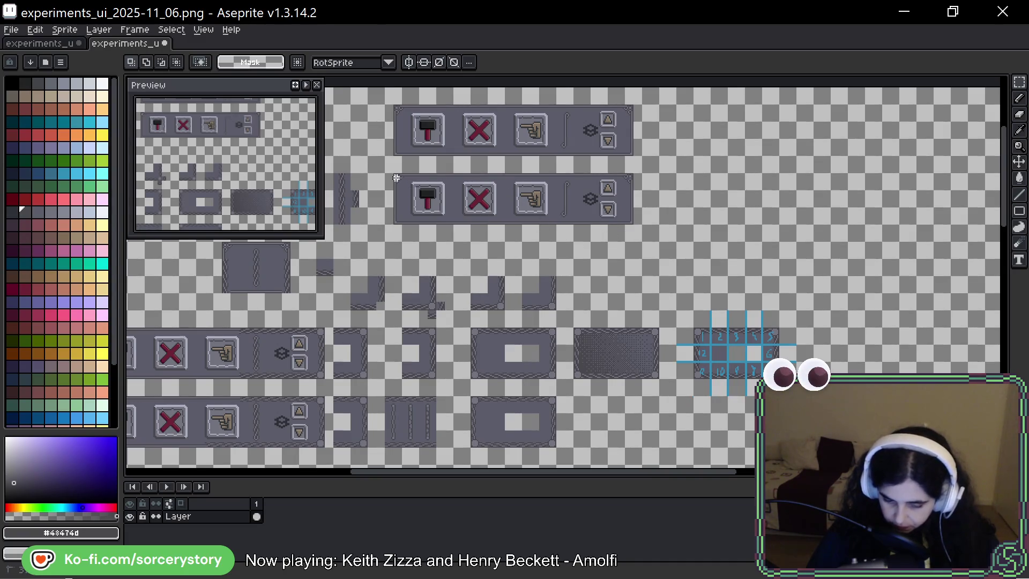
click(396, 178)
click(396, 178)
Use the Magic Wand to select only the lower bar's background, excluding its icons
drag(383, 172, 644, 227)
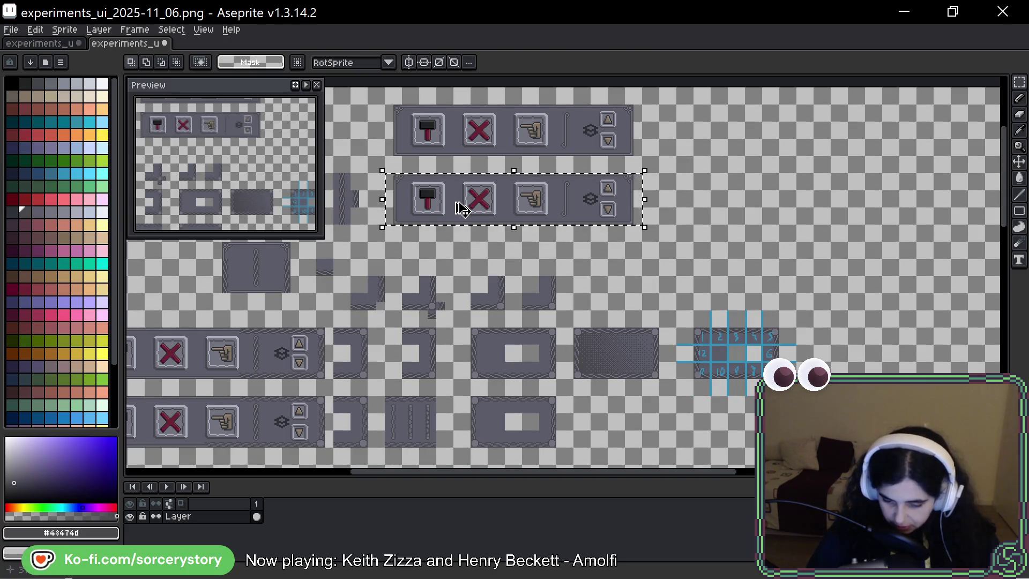
scroll(561, 216, left, 2)
scroll(561, 215, up, 1)
scroll(561, 216, up, 4)
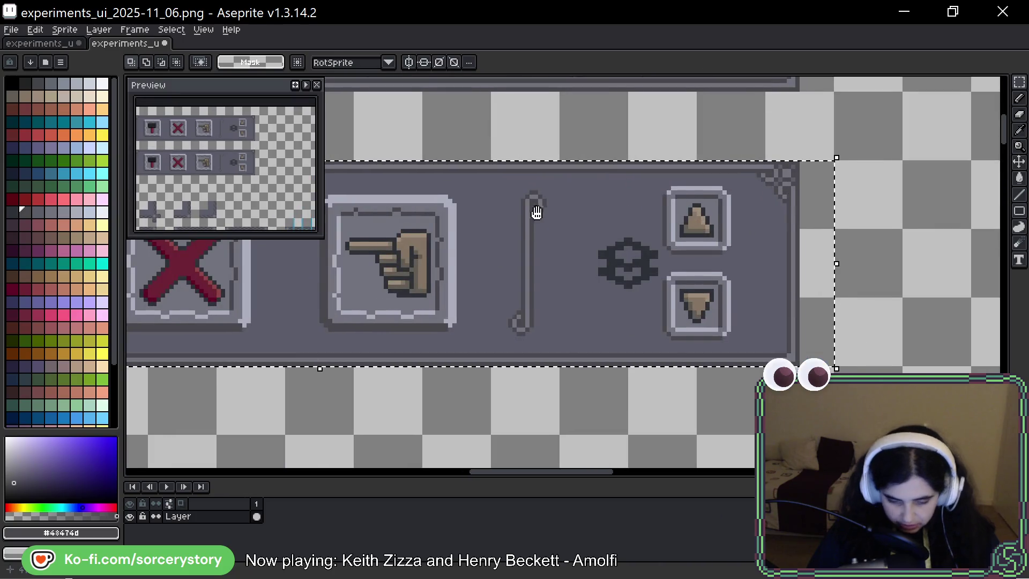
scroll(604, 211, left, 2)
scroll(604, 211, up, 2)
click(1019, 81)
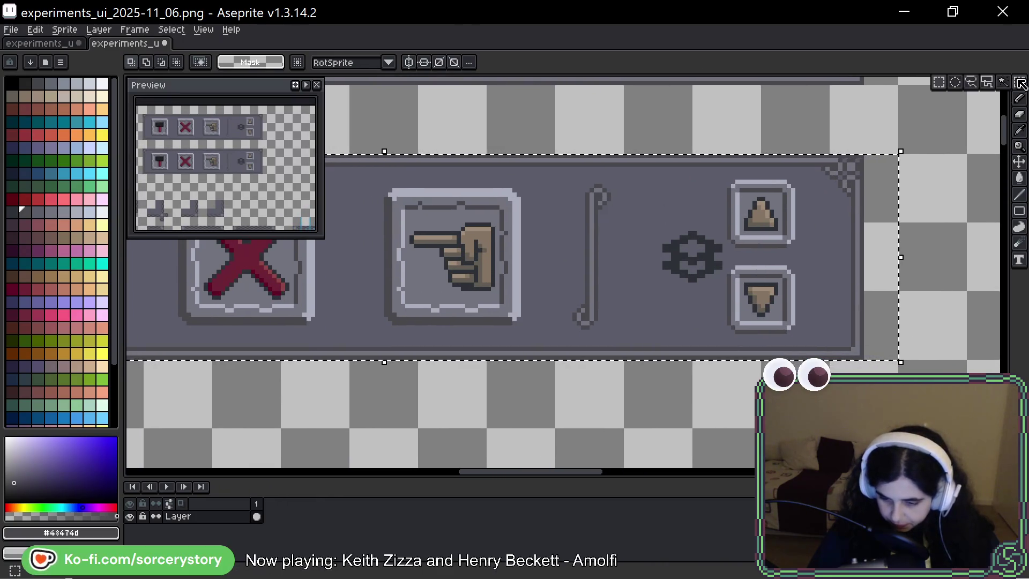
click(939, 83)
click(826, 193)
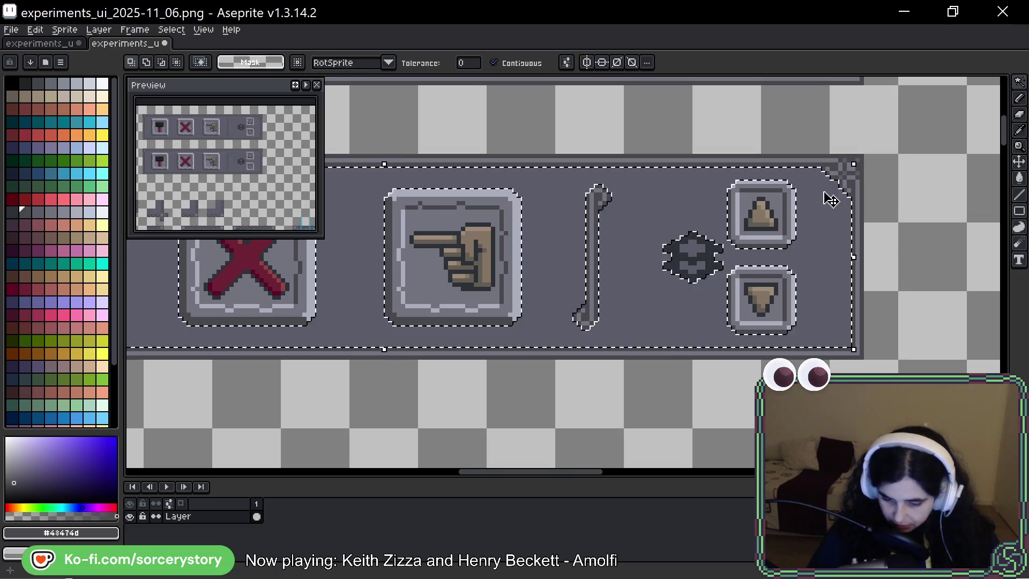
Choose the dithered Gradient fill tool
mouse_move(549, 262)
mouse_down()
mouse_move(825, 225)
mouse_move(436, 226)
mouse_move(766, 219)
mouse_up()
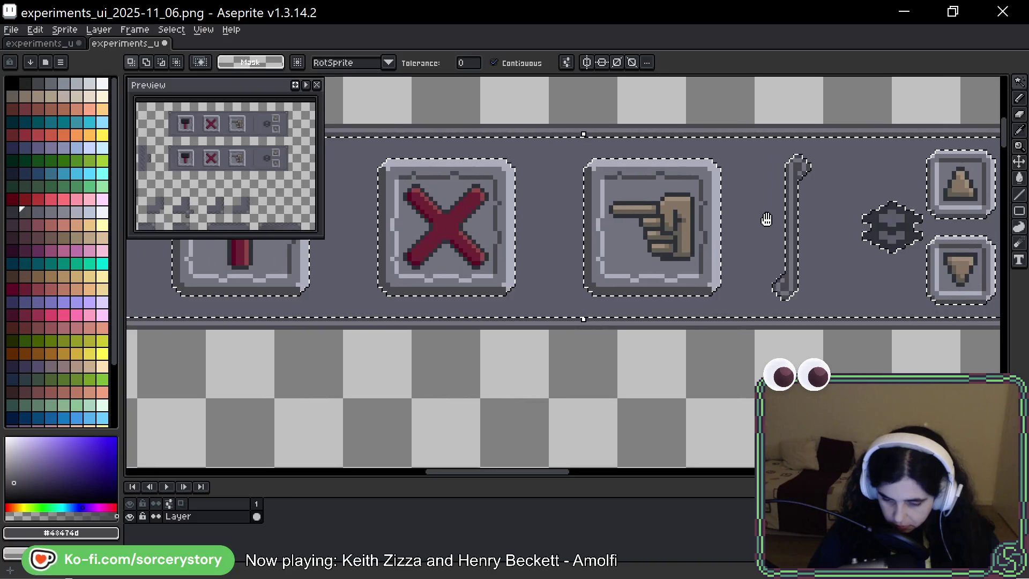
scroll(769, 217, down, 1)
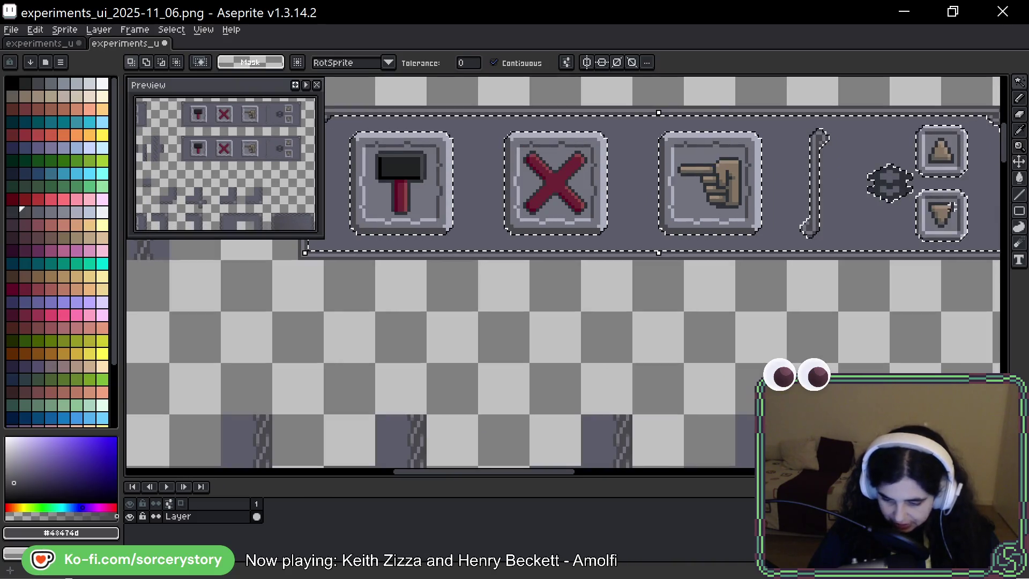
click(1019, 178)
click(1004, 178)
mouse_move(702, 217)
mouse_down()
mouse_move(714, 278)
mouse_move(698, 297)
mouse_up()
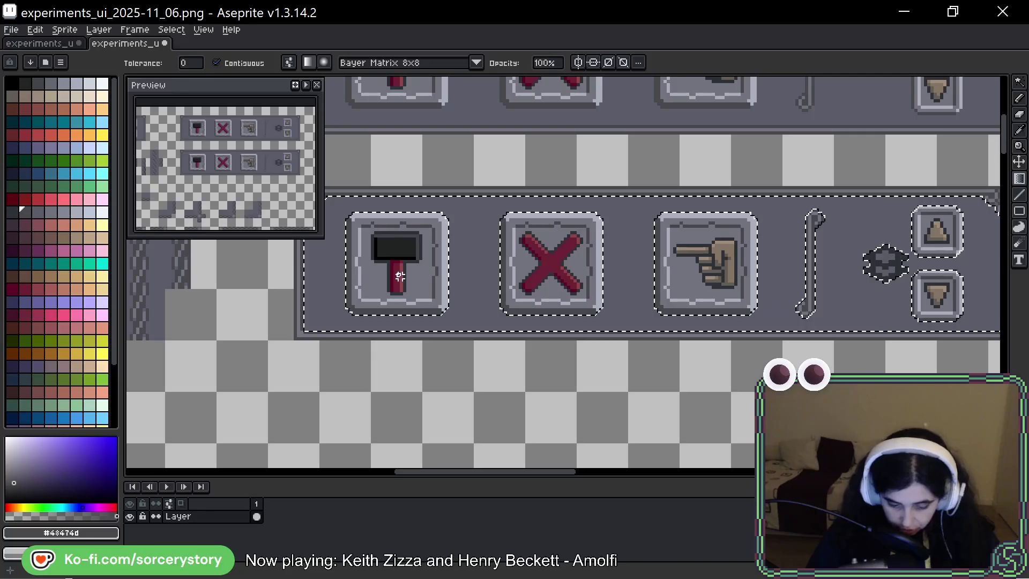
Fill the selected bar background with a Bayer-dithered gradient, redrawing it once after an undo
key(b)
scroll(595, 197, up, 2)
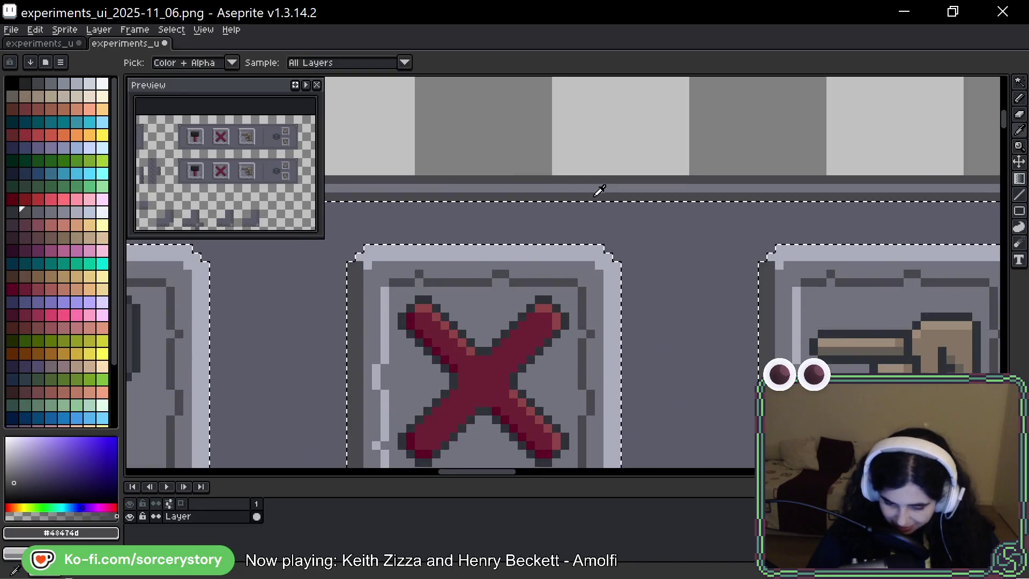
scroll(598, 199, down, 2)
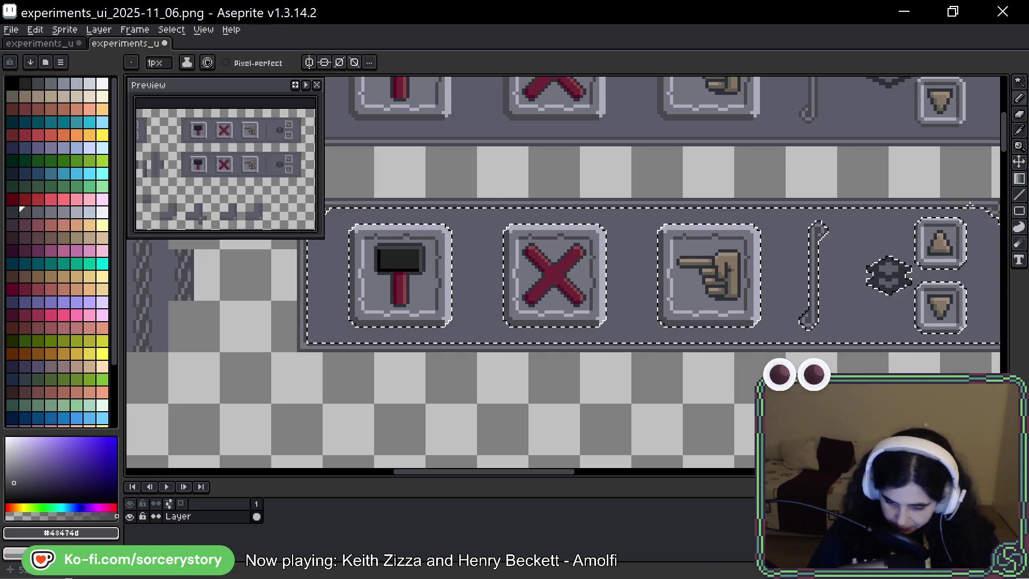
key(shift+g)
scroll(411, 296, right, 2)
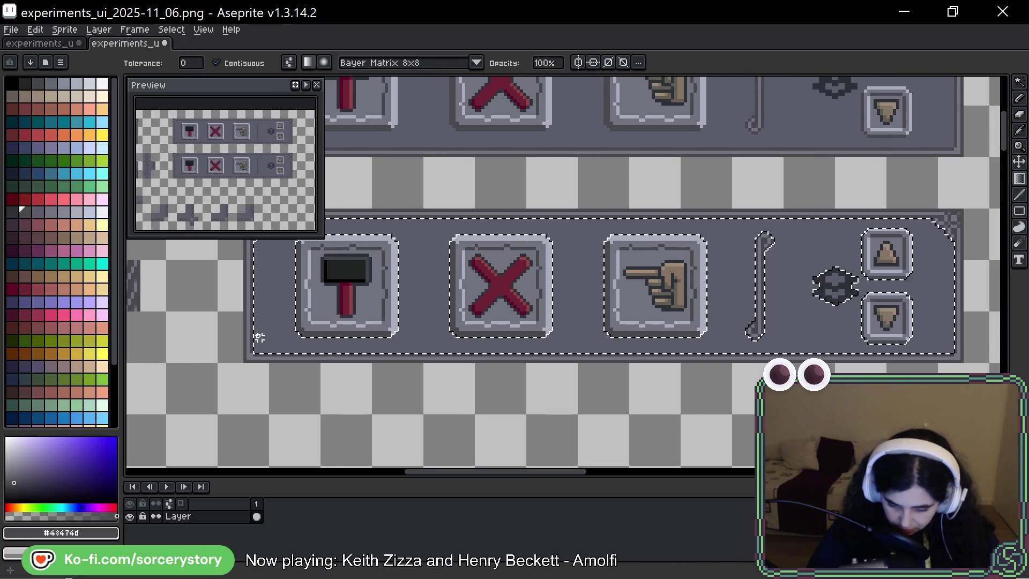
mouse_move(295, 340)
mouse_down()
mouse_move(593, 276)
mouse_move(929, 234)
mouse_up()
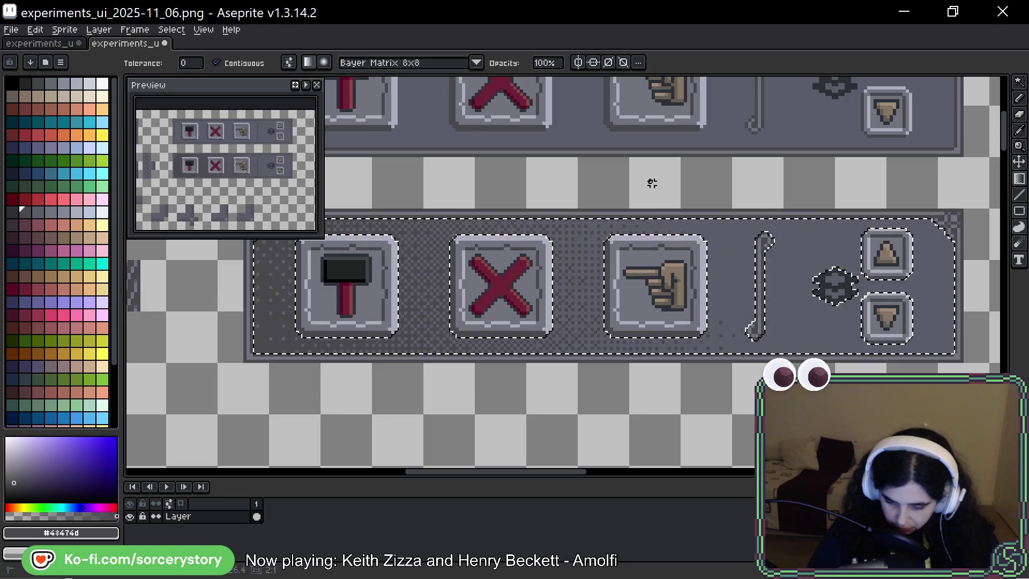
drag(343, 129, 885, 472)
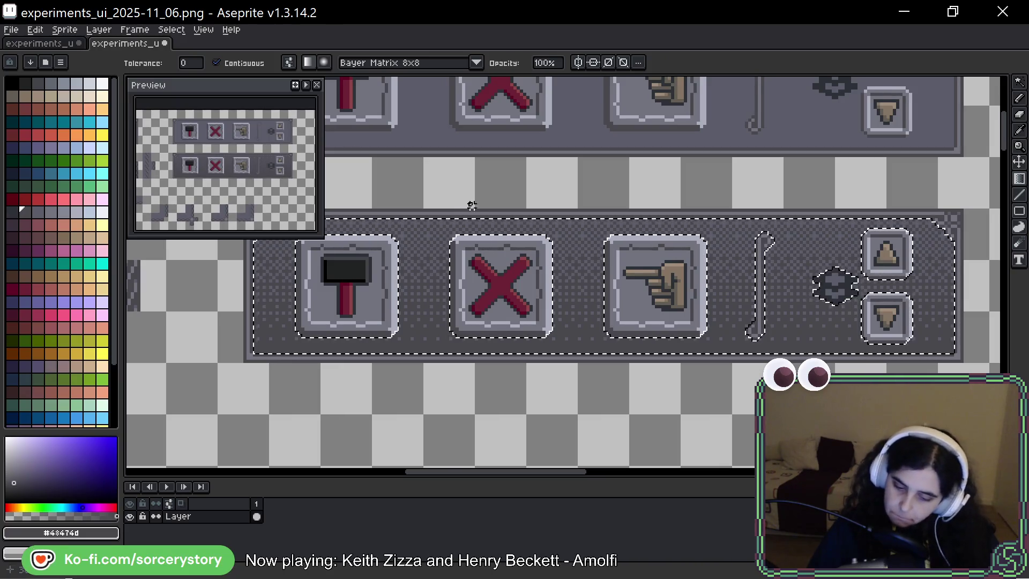
key(ctrl+z)
scroll(410, 329, up, 2)
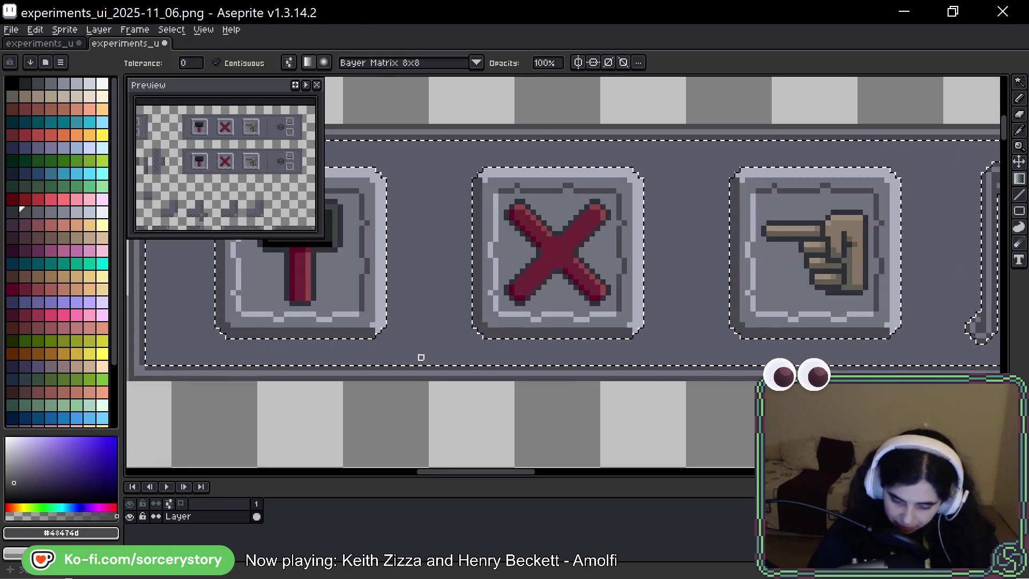
drag(422, 363, 426, 143)
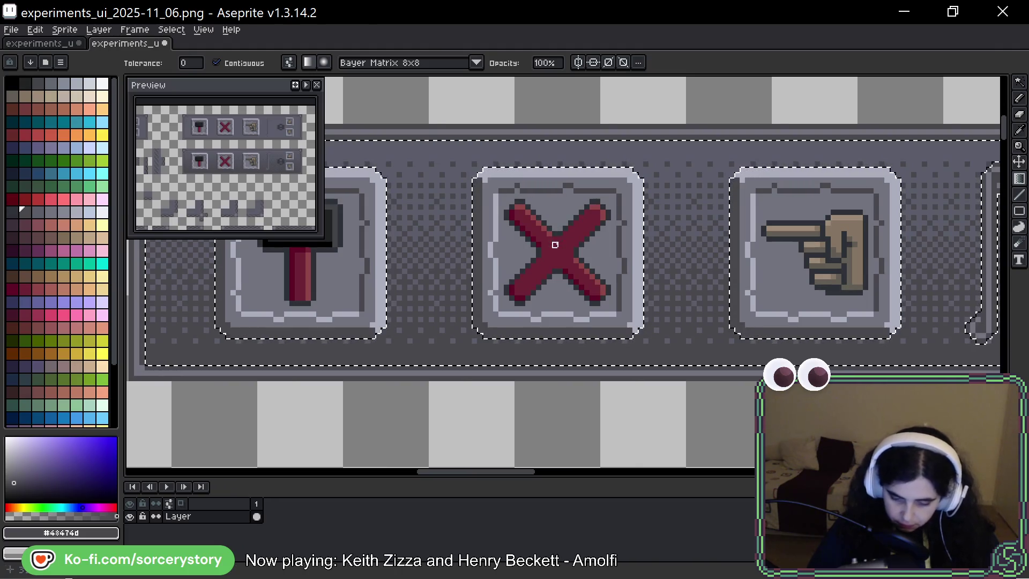
scroll(556, 245, down, 4)
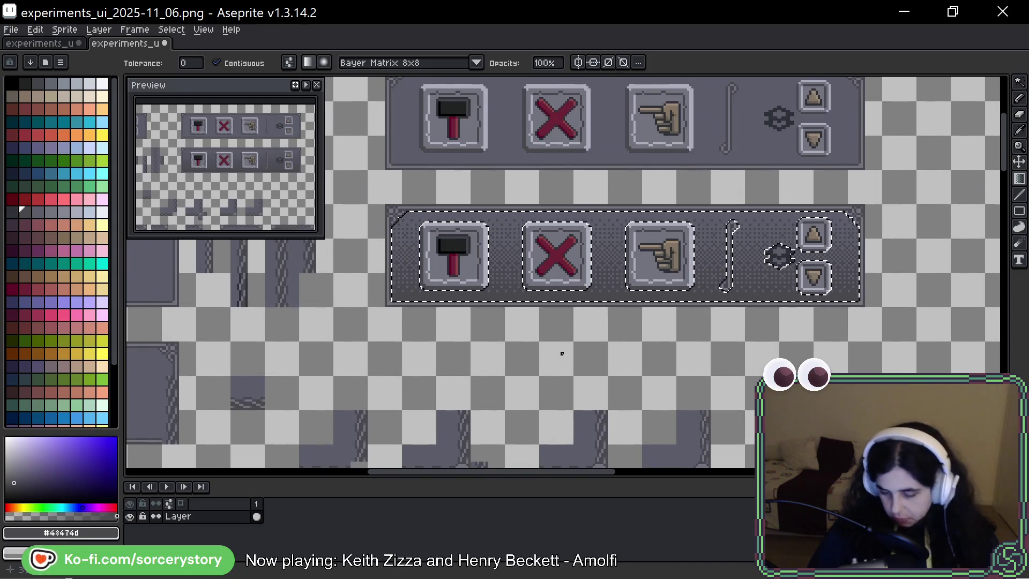
Clear the selection and magic-wand select the lower button bar's background
key(ctrl+d)
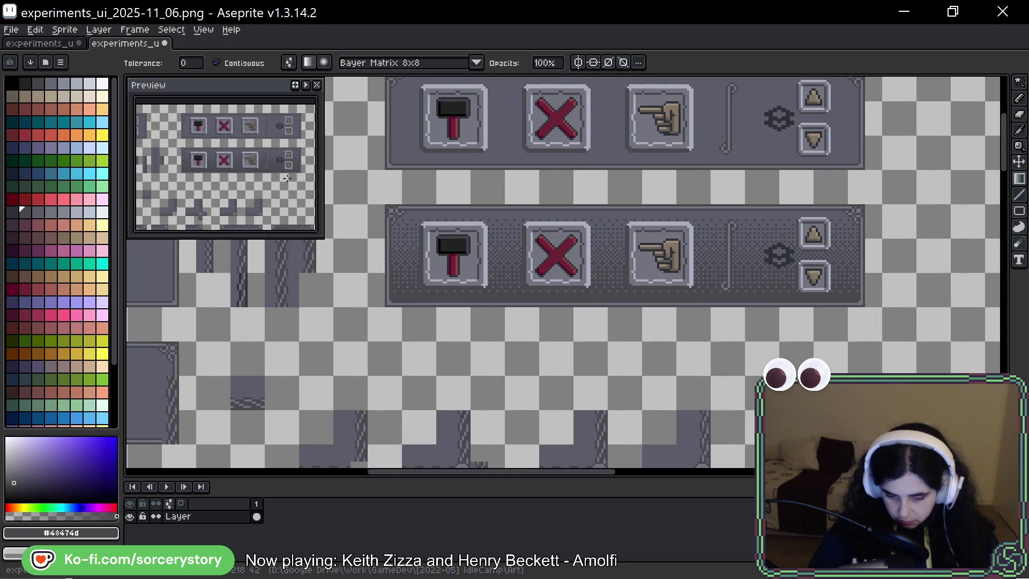
scroll(228, 171, up, 2)
scroll(280, 162, up, 2)
drag(606, 263, 560, 298)
scroll(561, 299, up, 2)
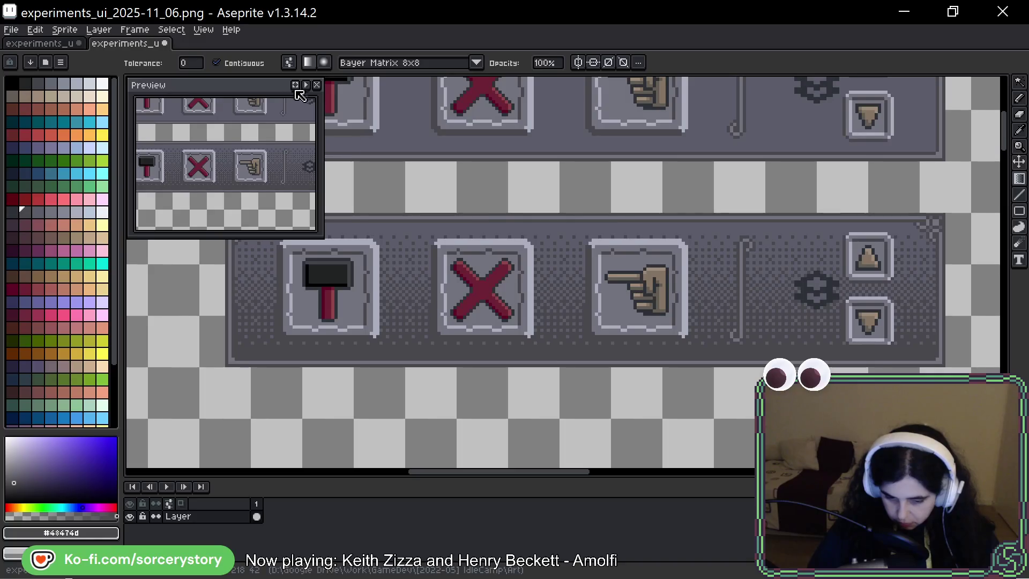
drag(552, 212, 573, 189)
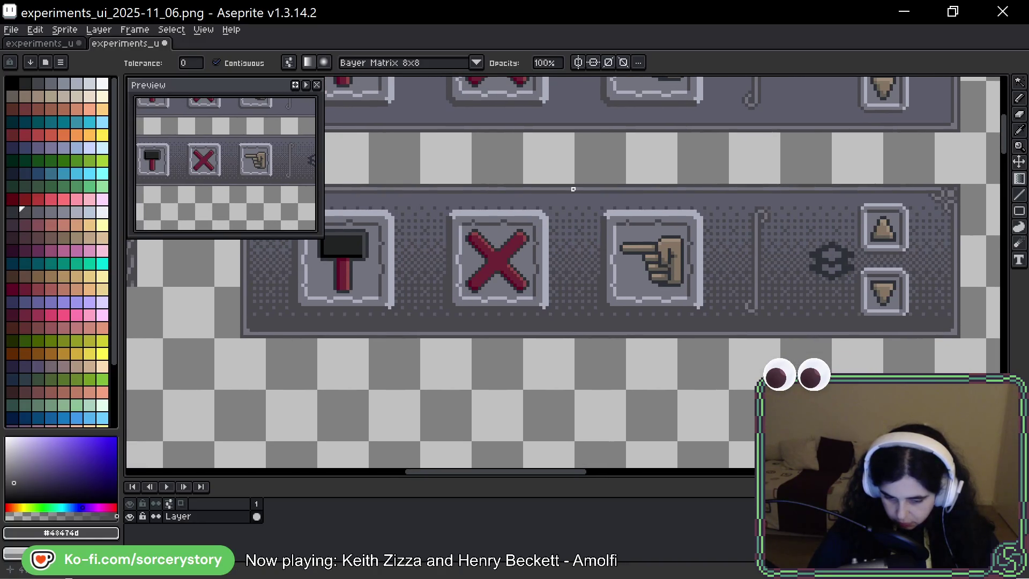
scroll(544, 279, down, 1)
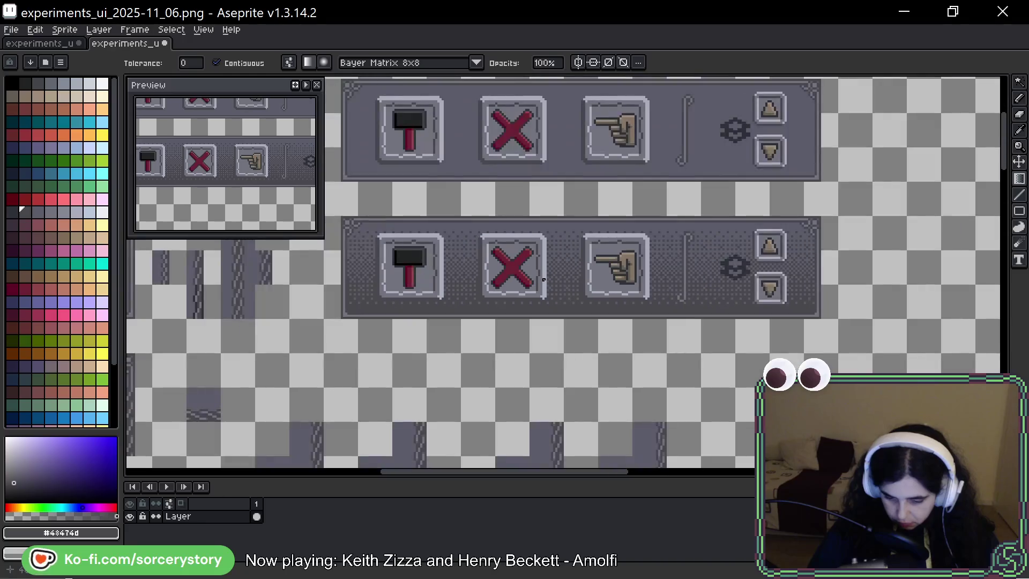
scroll(544, 279, down, 2)
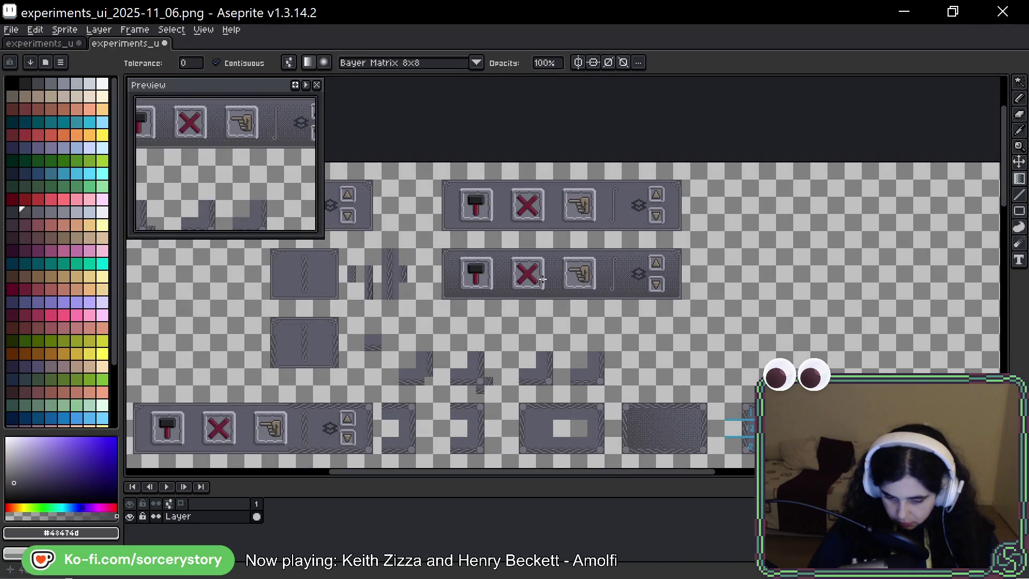
scroll(543, 279, up, 2)
click(545, 286)
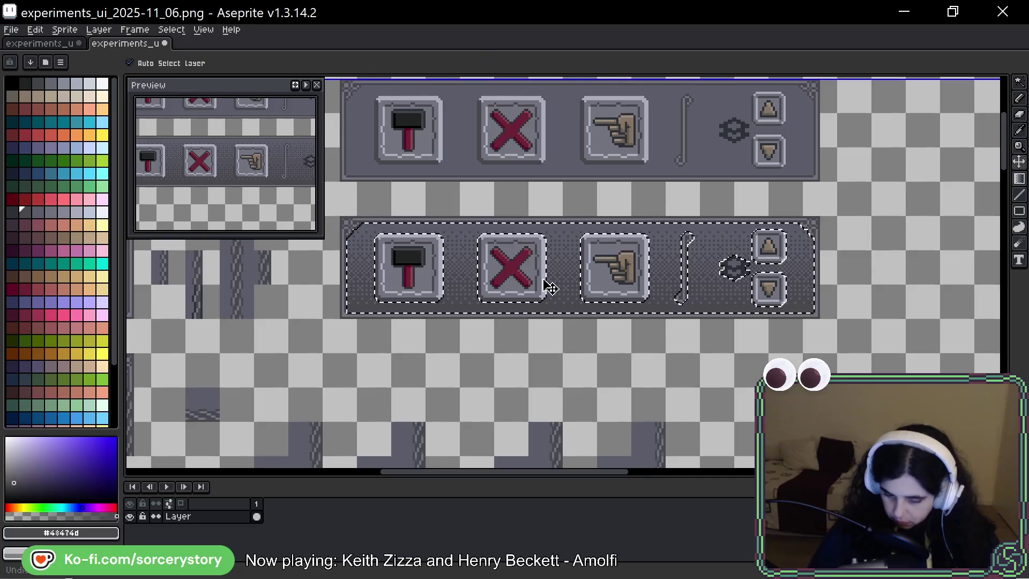
Drag a dark dithered gradient across the selected background, fading in from the left edge
scroll(371, 302, up, 3)
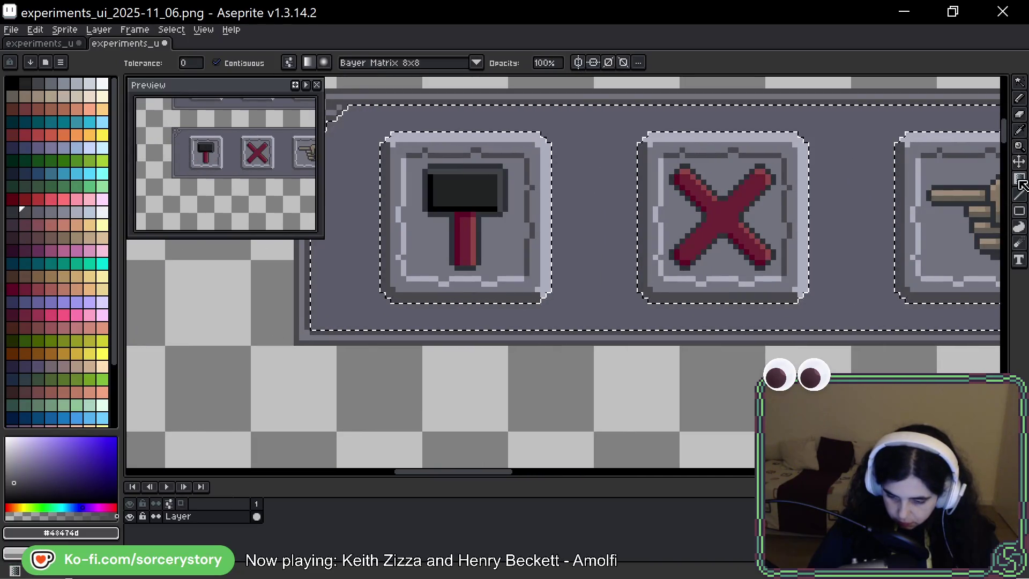
drag(836, 209, 692, 273)
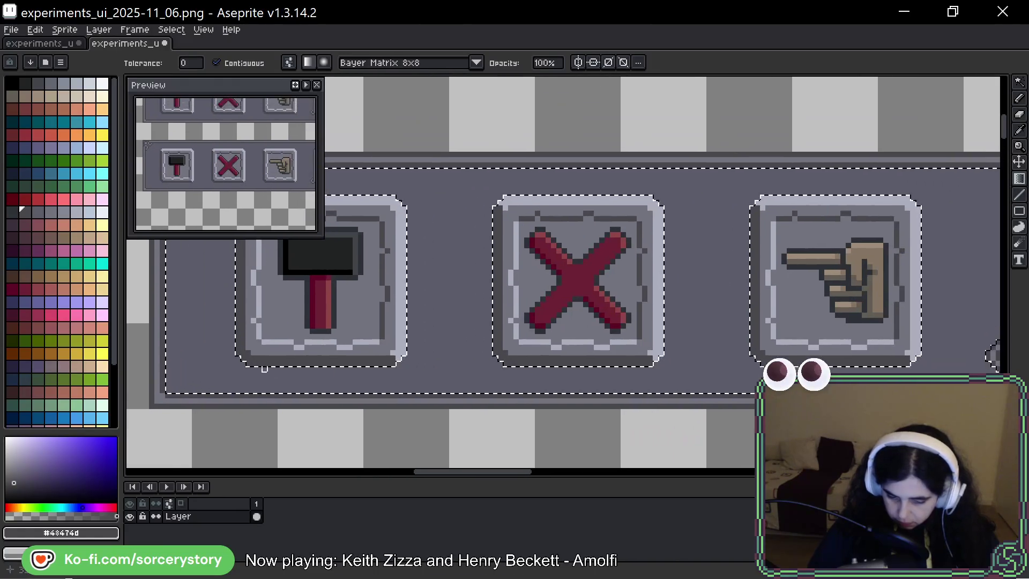
drag(171, 279, 997, 279)
scroll(879, 165, right, 10)
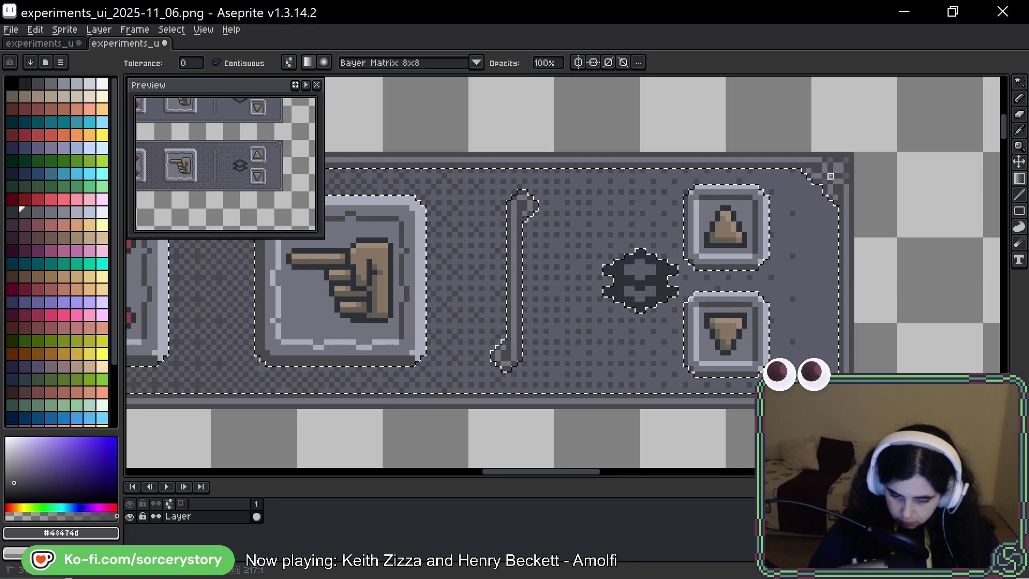
scroll(697, 295, down, 2)
mouse_move(557, 281)
mouse_down()
mouse_move(911, 242)
mouse_move(841, 243)
mouse_up()
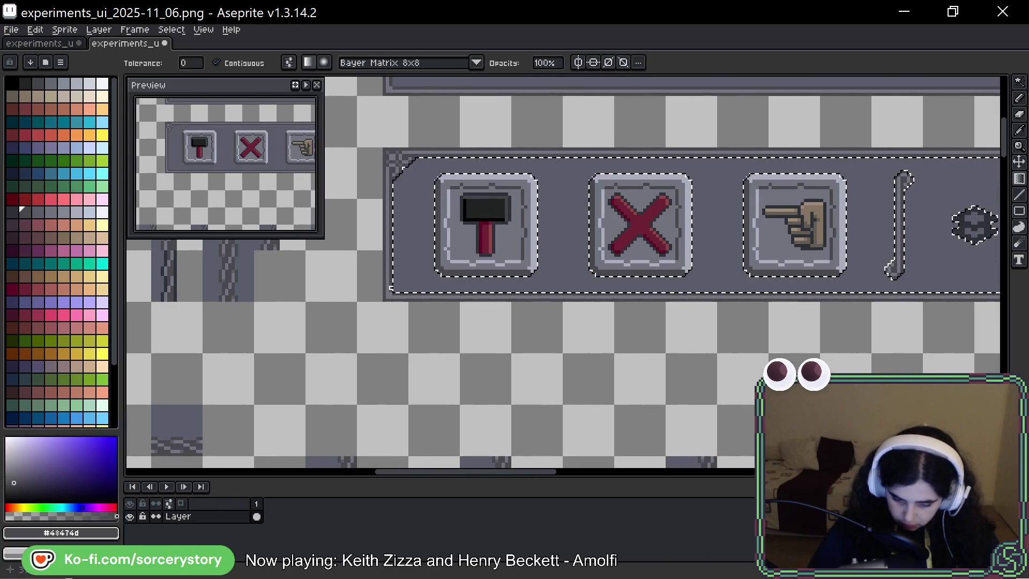
drag(391, 288, 536, 185)
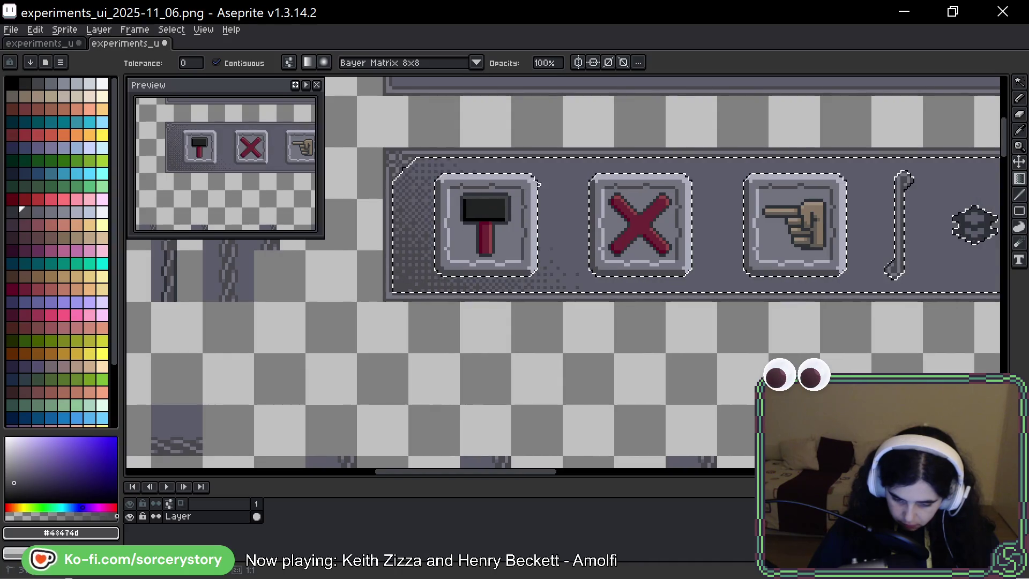
drag(394, 289, 500, 127)
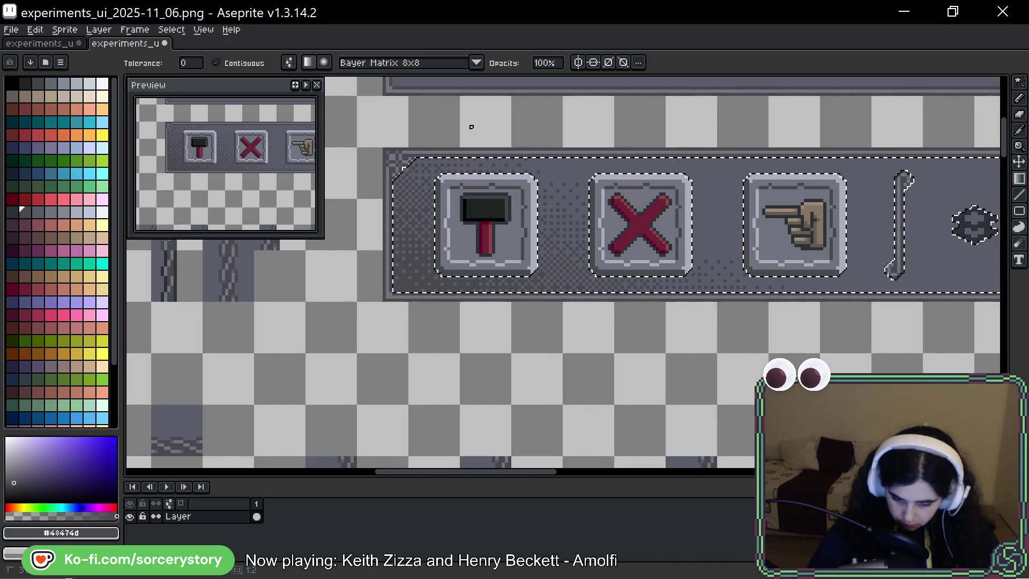
scroll(500, 166, down, 4)
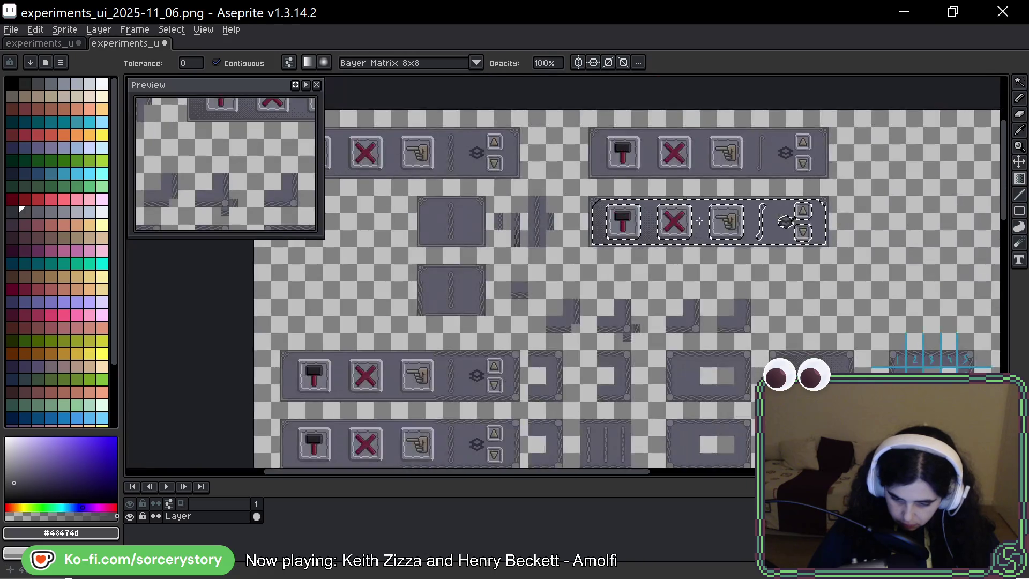
scroll(673, 268, up, 1)
drag(790, 261, 632, 268)
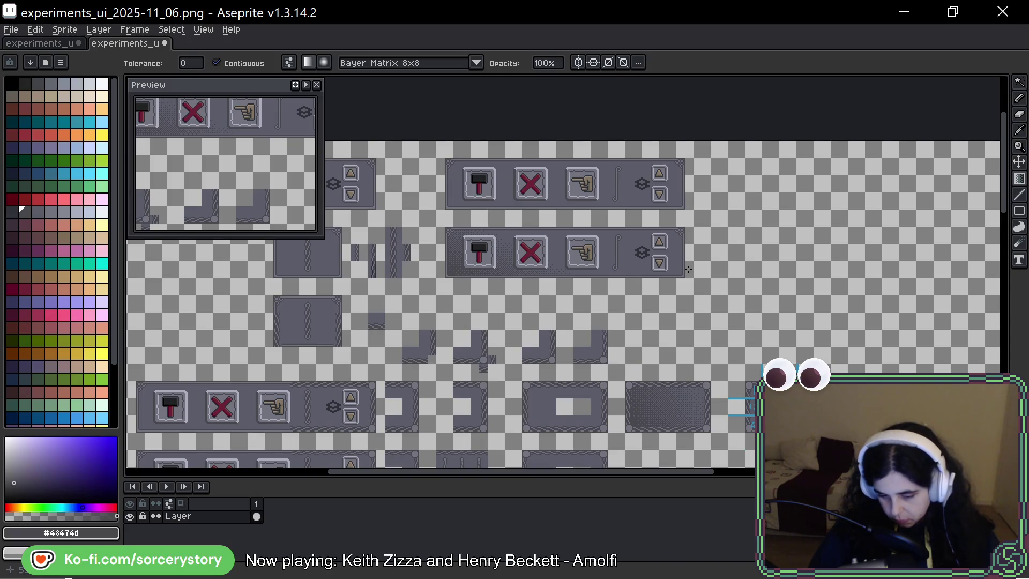
click(420, 64)
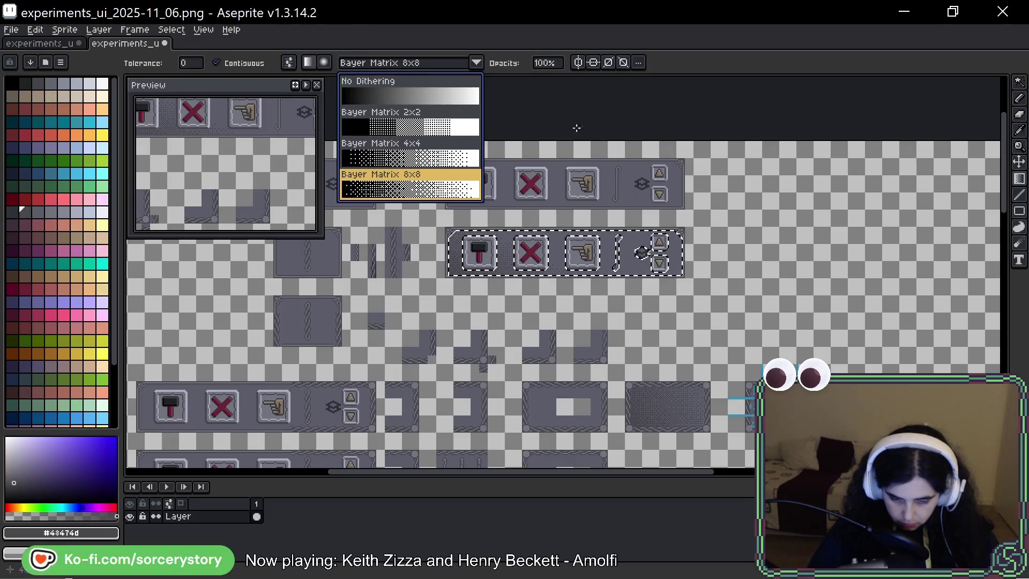
Choose Bayer Matrix 8x8 dithering and drag a left-to-right gradient across the selected panel
click(562, 114)
scroll(472, 261, up, 4)
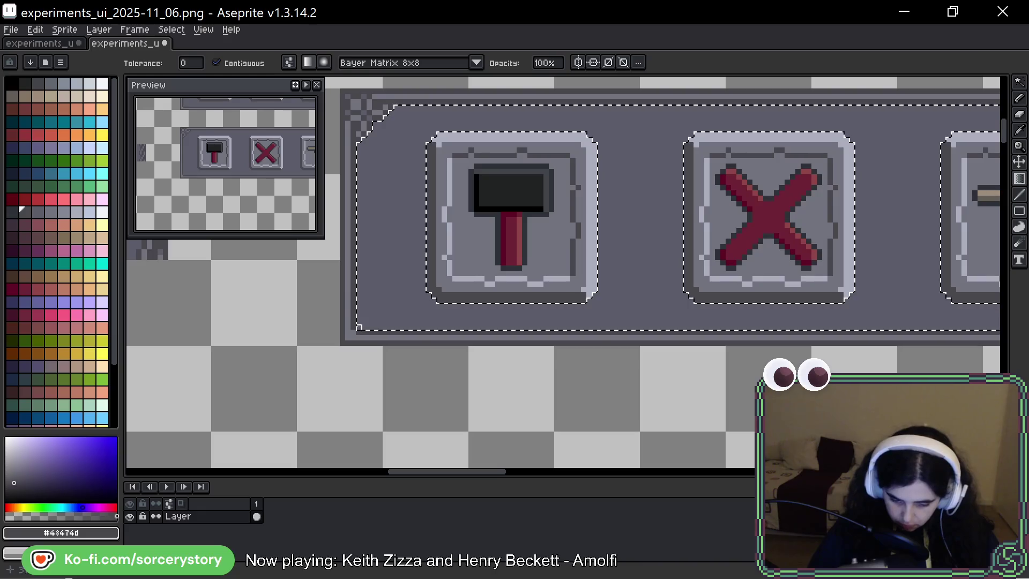
click(879, 312)
scroll(879, 311, right, 6)
drag(879, 312, 804, 316)
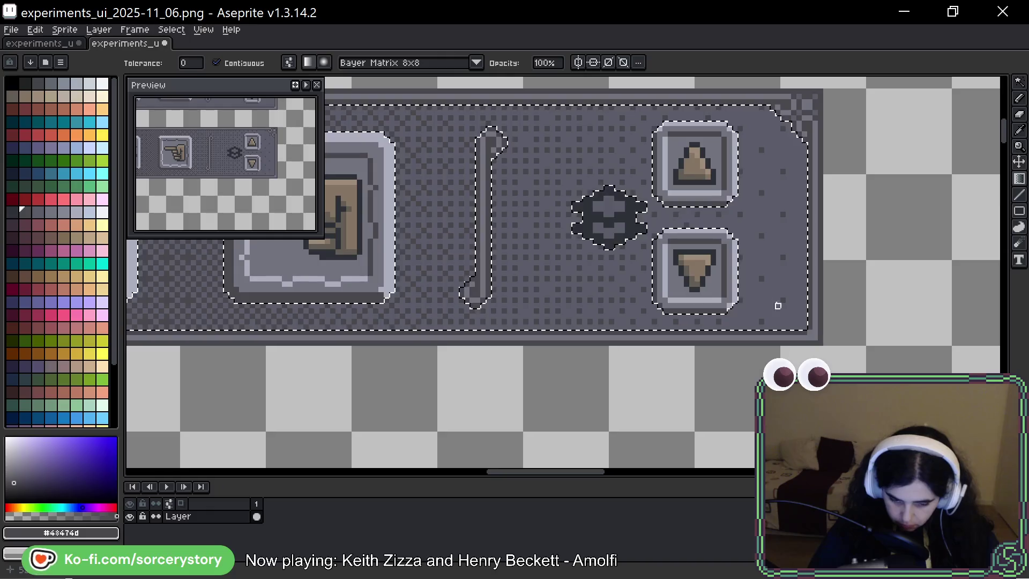
scroll(805, 322, down, 3)
Compare the result with undo and redo, nudge the gradient, then clear the selection
key(ctrl+d)
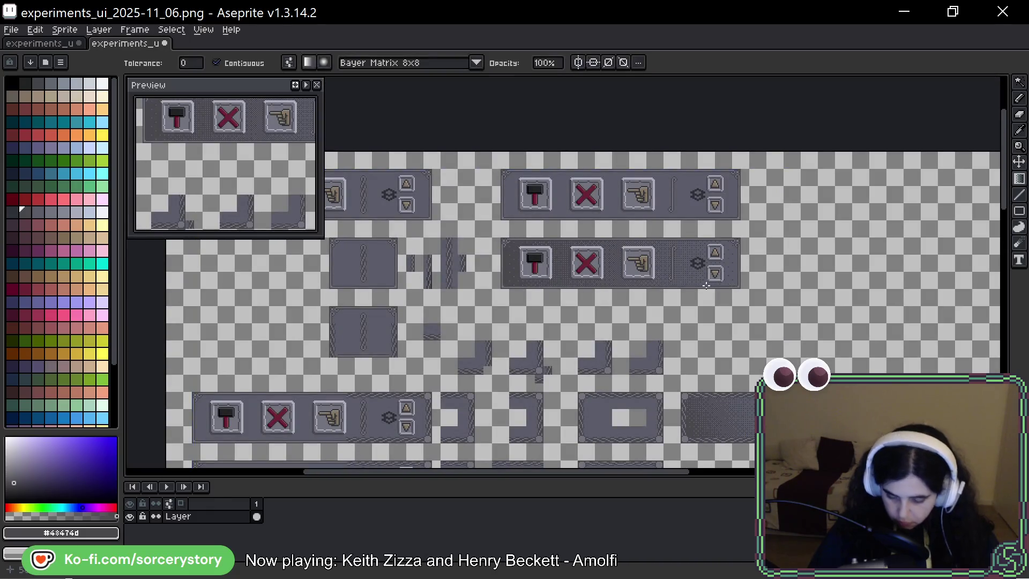
key(ctrl+z)
key(ctrl+z)
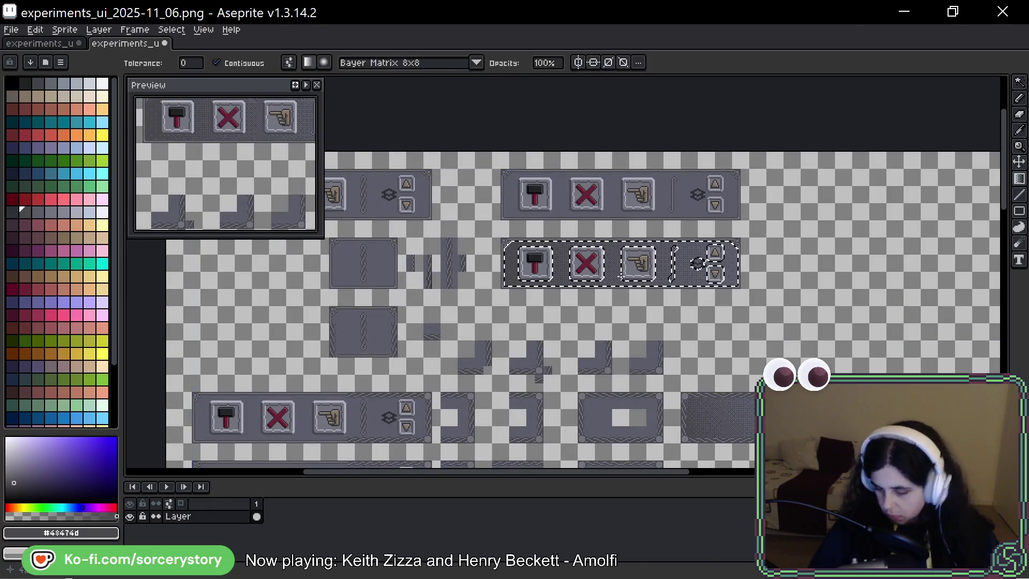
scroll(632, 294, up, 4)
scroll(841, 288, right, 3)
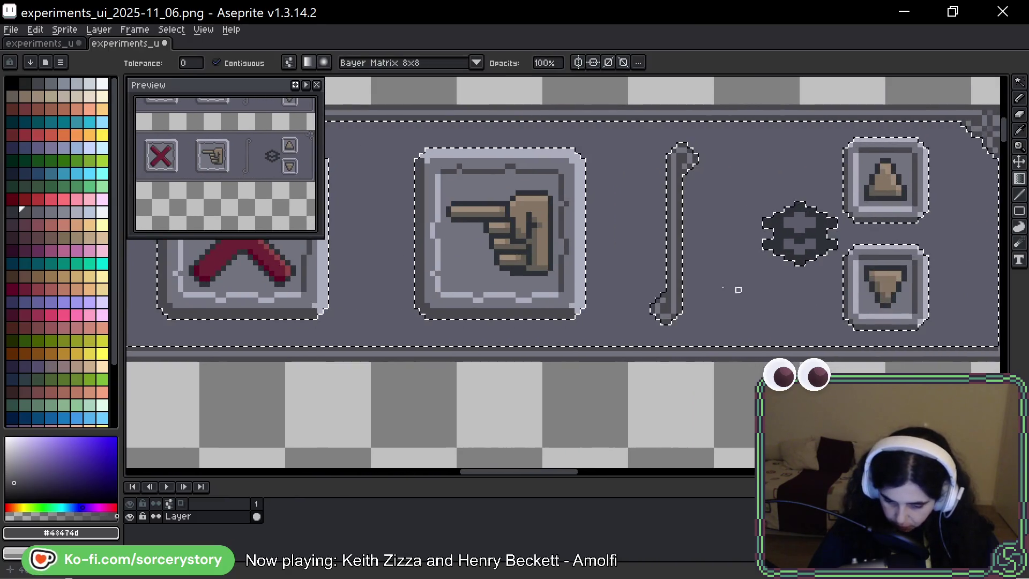
scroll(765, 290, left, 8)
scroll(451, 326, up, 1)
key(ctrl+y)
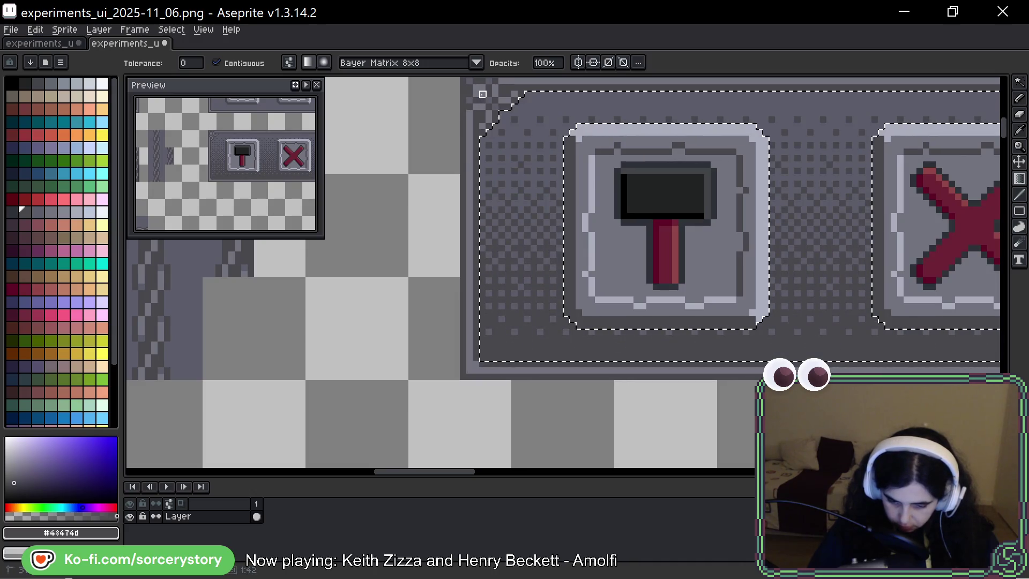
mouse_move(482, 95)
mouse_down()
mouse_move(490, 82)
mouse_move(483, 94)
mouse_up()
key(ctrl+d)
scroll(616, 188, down, 3)
scroll(573, 214, right, 5)
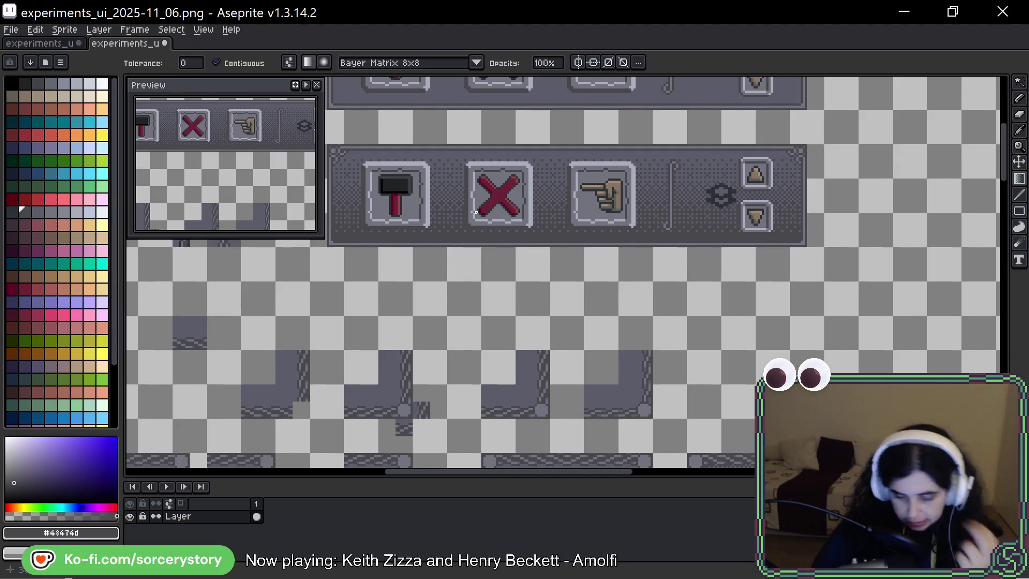
Undo the dithered fill and accidental edit on the second strip, restoring the original strip
scroll(472, 218, down, 3)
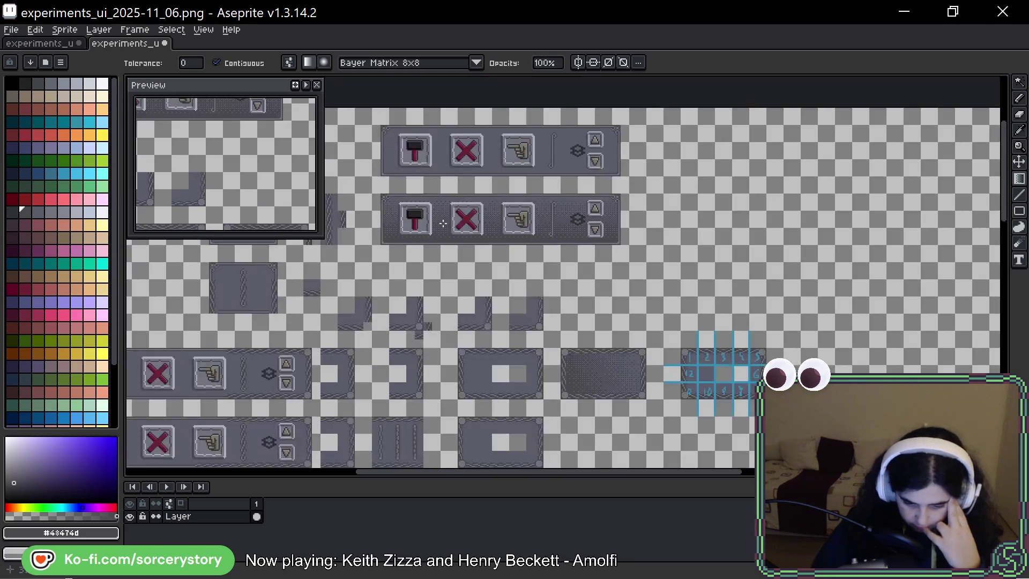
scroll(622, 266, up, 1)
drag(622, 266, 587, 285)
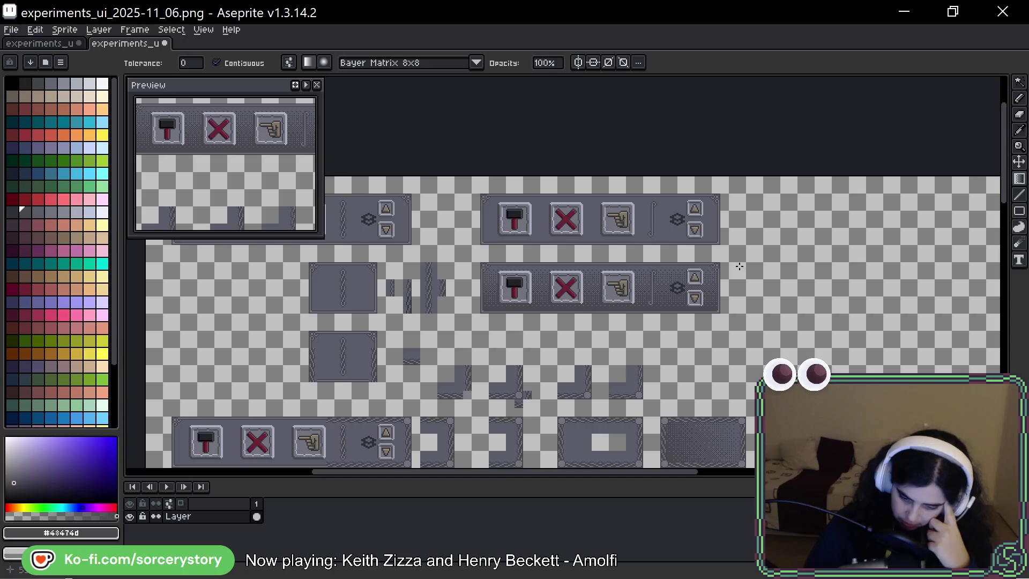
key(ctrl+z)
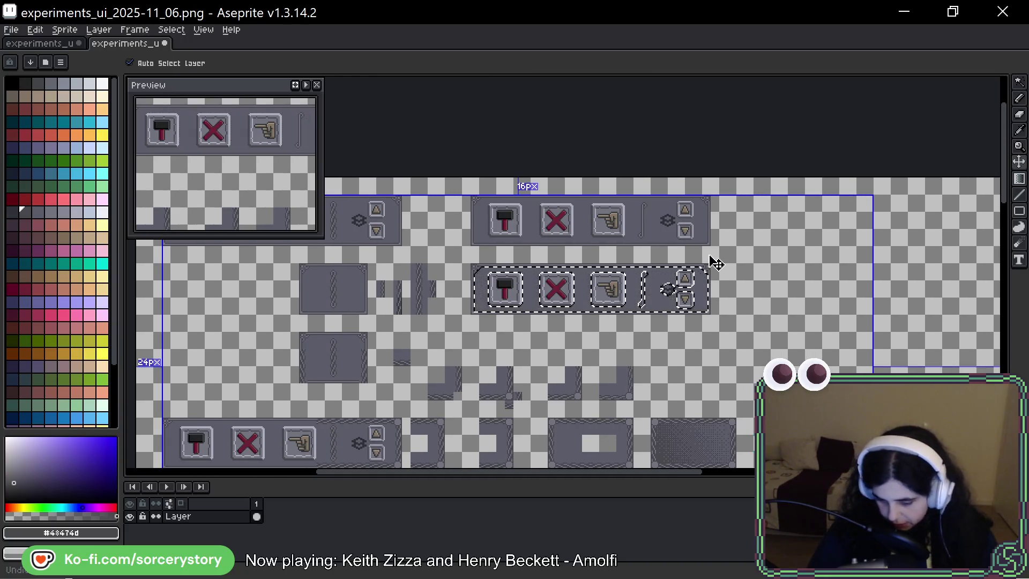
key(ctrl+z)
key(ctrl+d)
key(g)
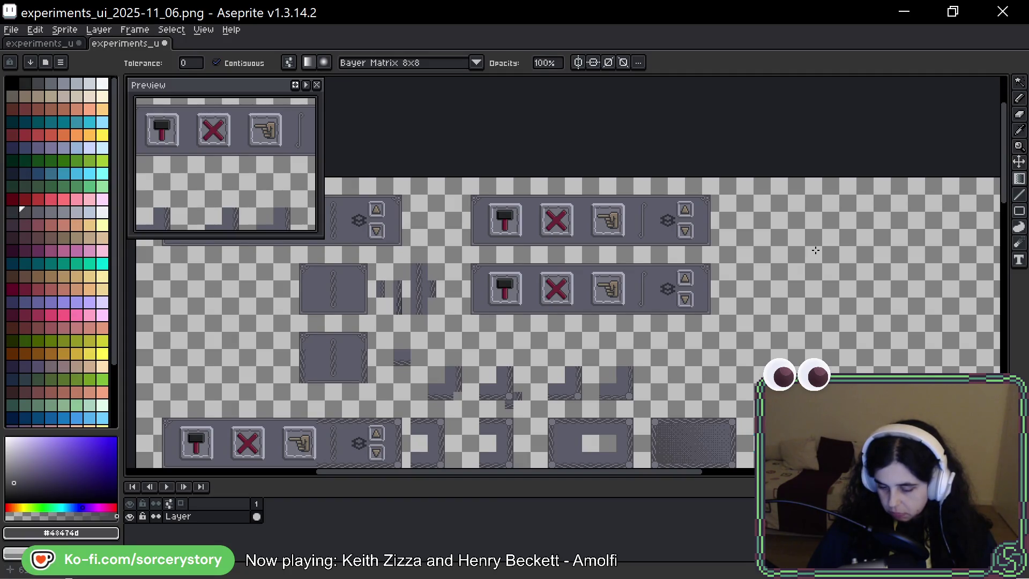
Scroll to the empty canvas and try a dithered gradient across it
scroll(706, 239, up, 2)
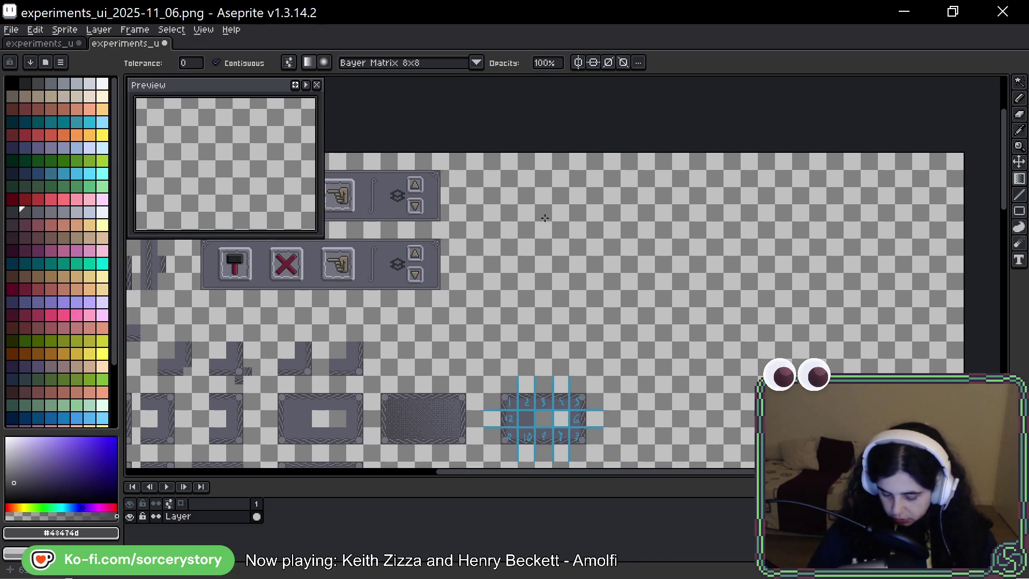
scroll(544, 219, up, 3)
mouse_move(580, 301)
mouse_down()
mouse_move(591, 147)
mouse_move(574, 104)
mouse_up()
Undo the stray gradient and marquee-select a square block of empty canvas
key(ctrl+z)
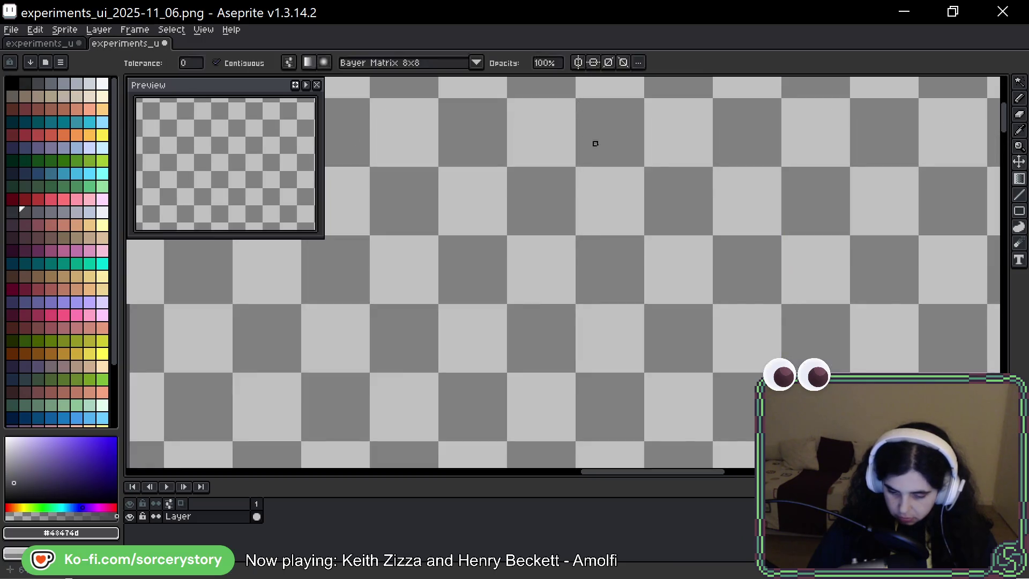
click(1019, 83)
click(939, 82)
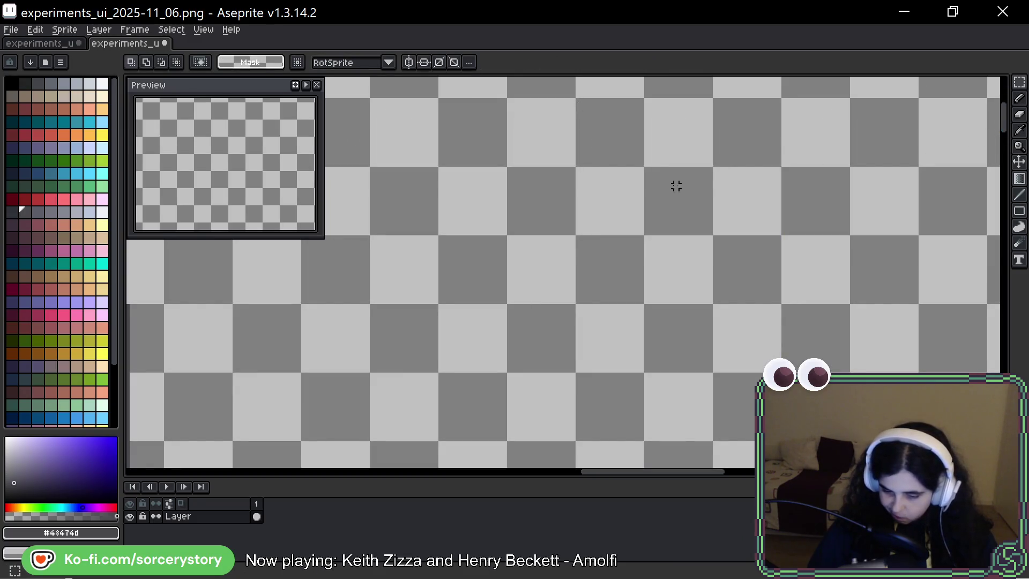
drag(612, 181, 726, 310)
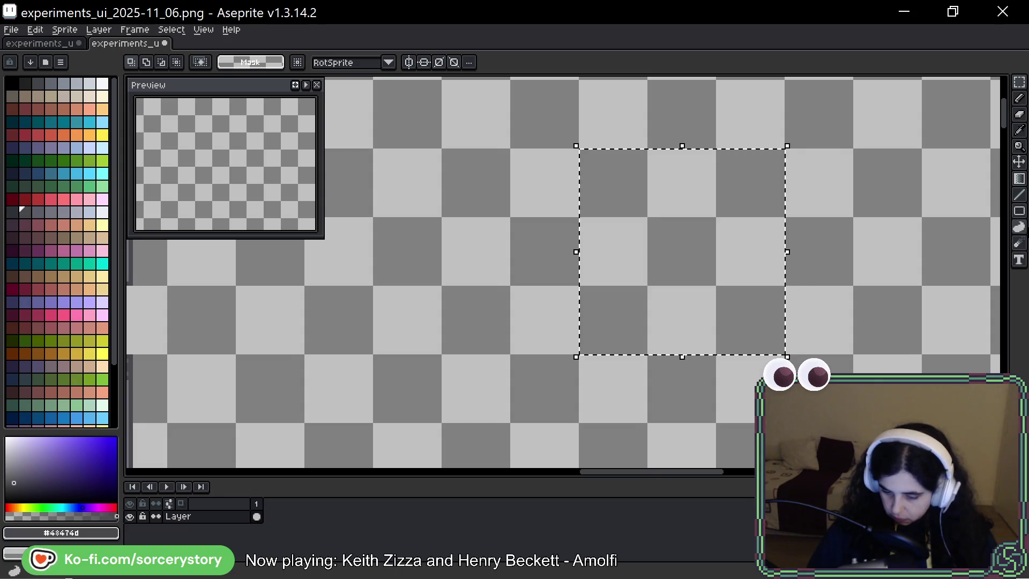
Fill the square with a dark-to-transparent Bayer 8x8 dithered gradient
click(1019, 179)
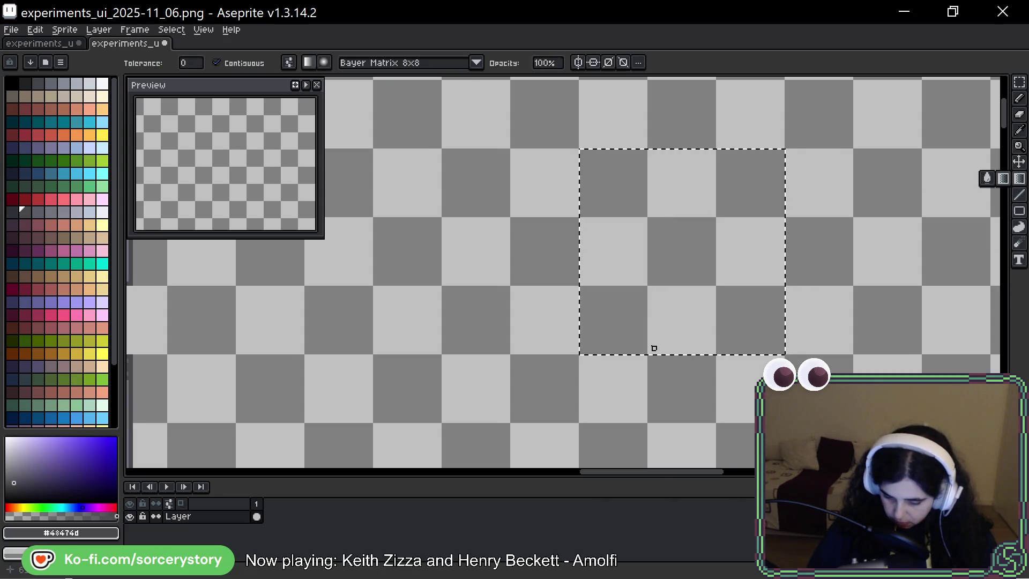
drag(577, 352, 580, 152)
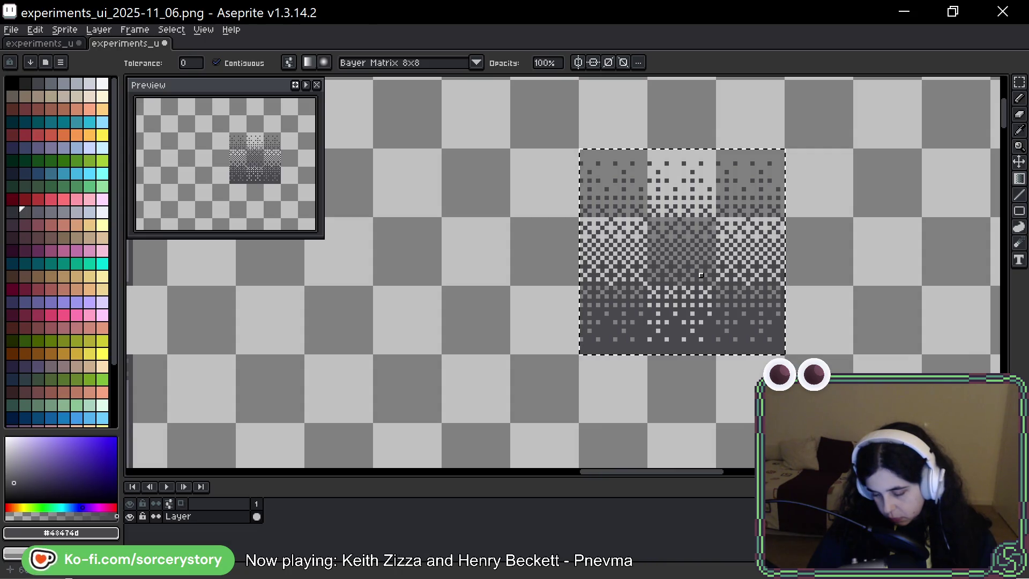
scroll(701, 275, down, 2)
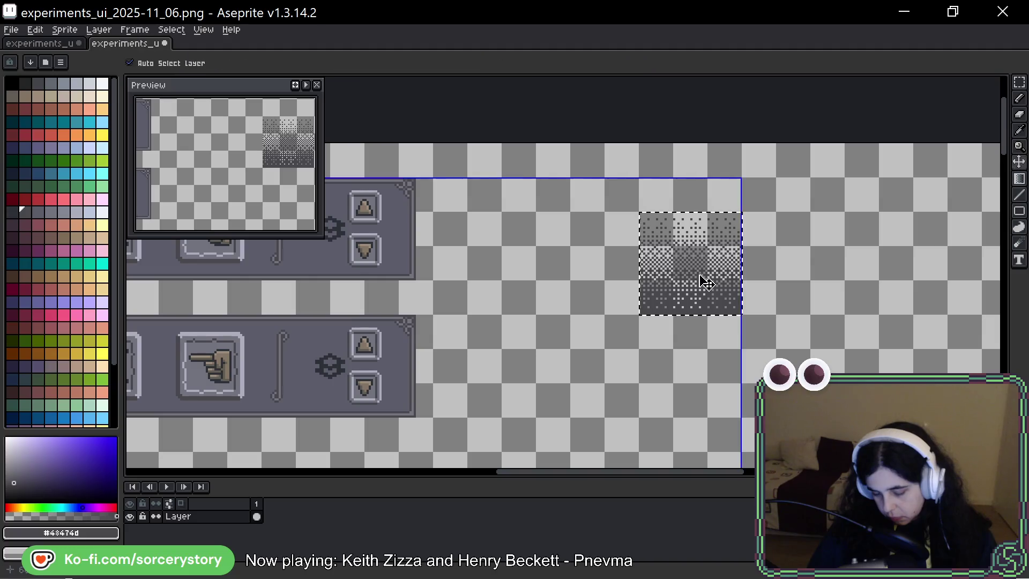
Marquee the dithered swatch square, clear the selection, and pan to the space beside it
scroll(702, 289, down, 1)
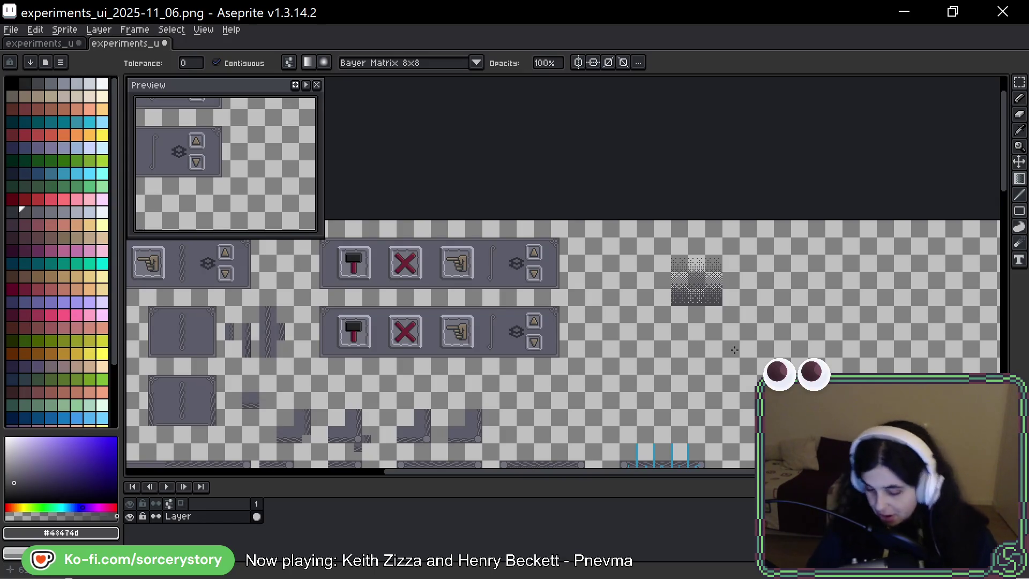
scroll(674, 242, up, 2)
click(1020, 82)
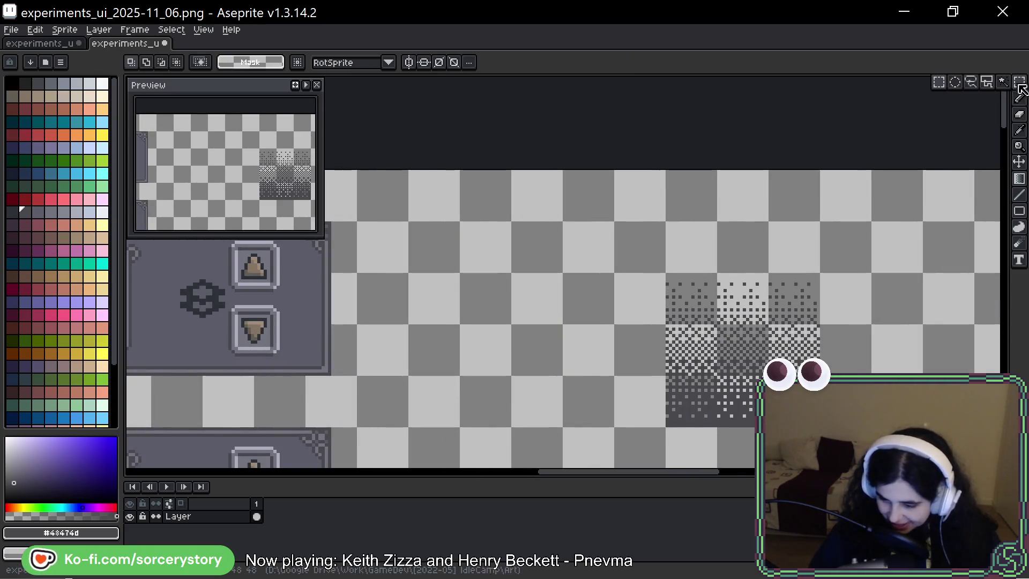
drag(802, 303, 757, 263)
mouse_move(623, 236)
mouse_down()
mouse_move(757, 363)
mouse_move(515, 313)
mouse_move(509, 259)
mouse_move(671, 299)
mouse_move(625, 300)
mouse_move(683, 303)
mouse_up()
key(ctrl+d)
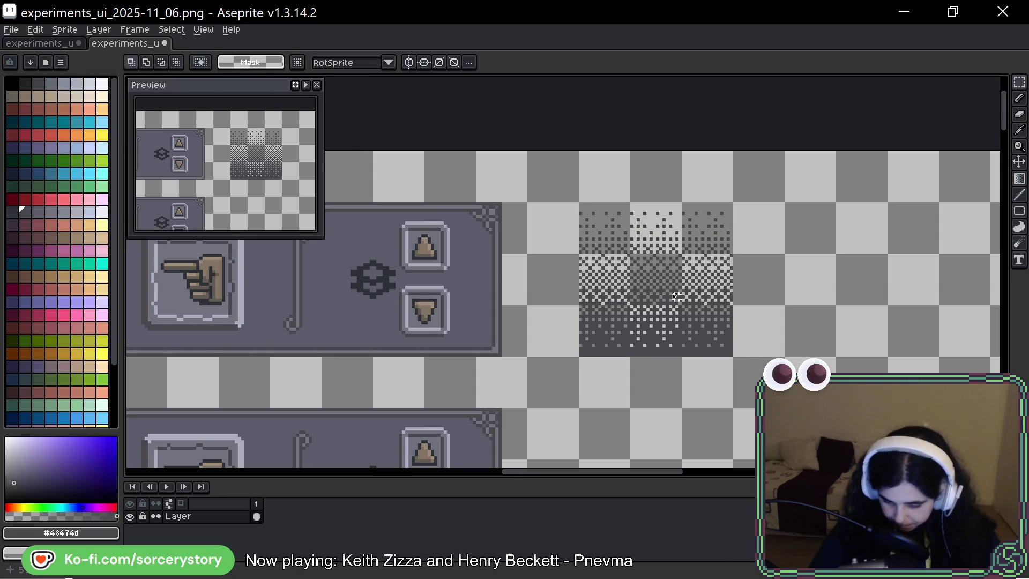
scroll(638, 235, down, 2)
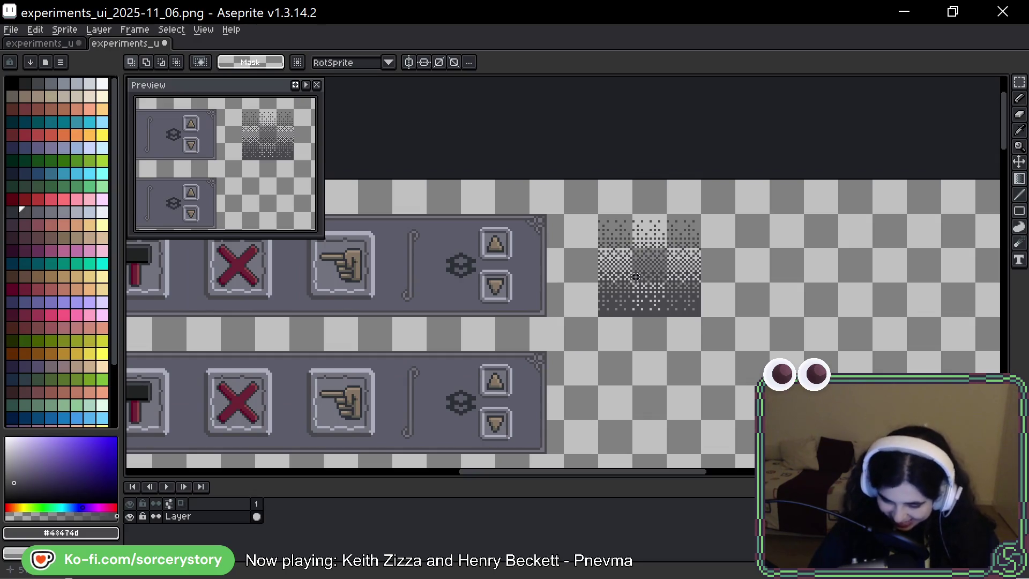
drag(813, 262, 673, 271)
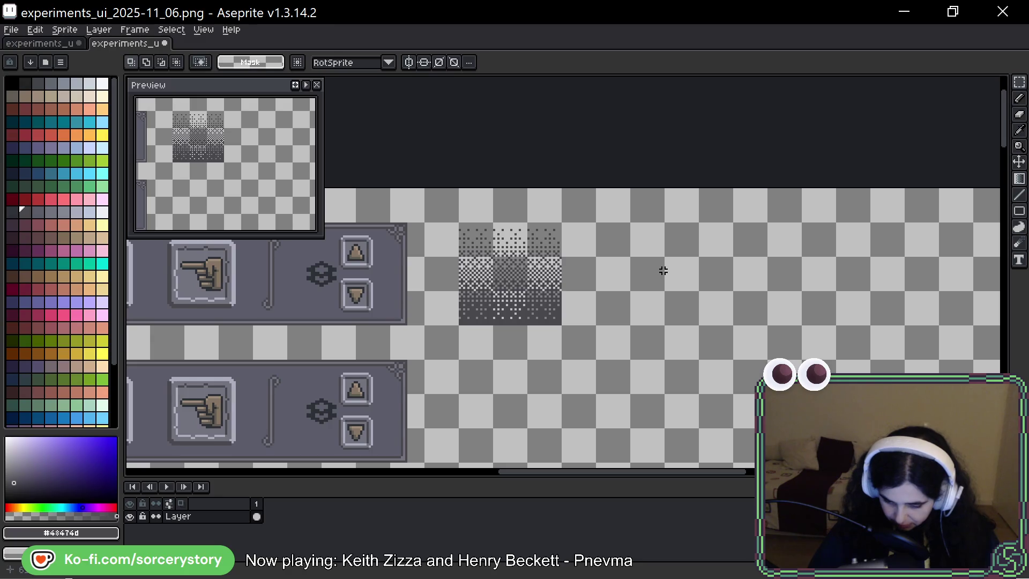
scroll(648, 275, up, 2)
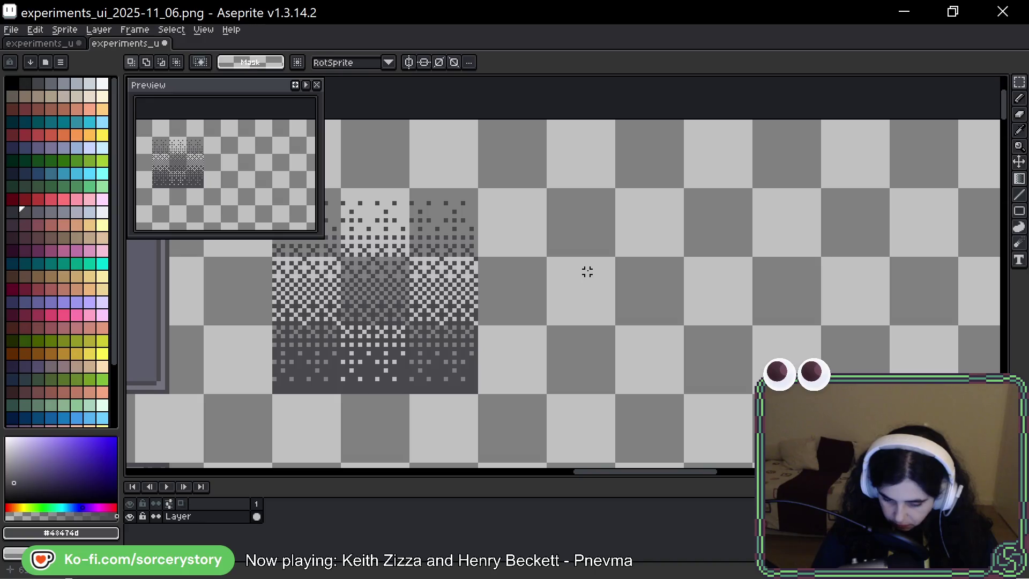
Pencil a small diamond of dark pixels and copy it one cell to the right
key(b)
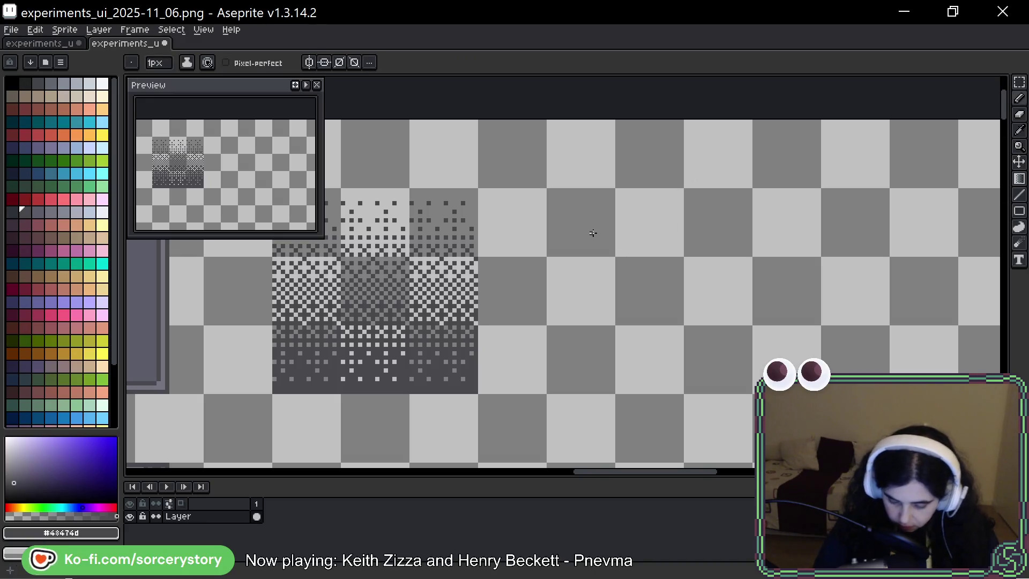
scroll(595, 200, up, 1)
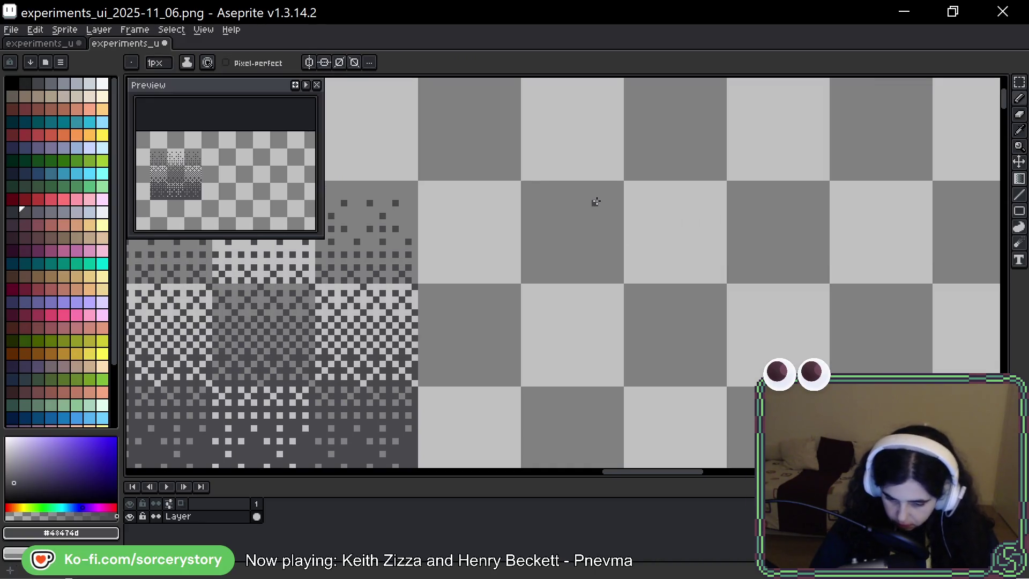
click(628, 191)
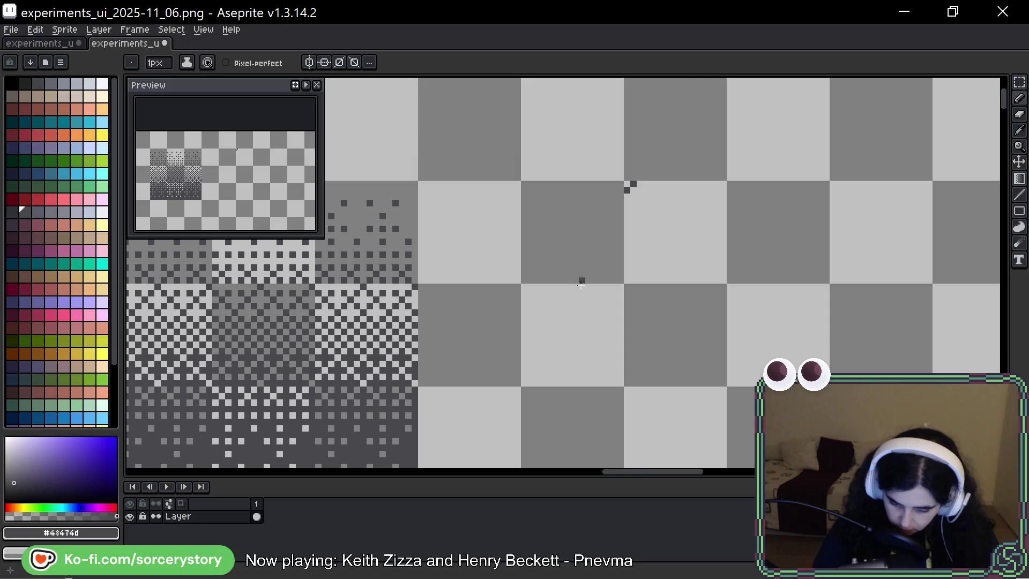
click(634, 204)
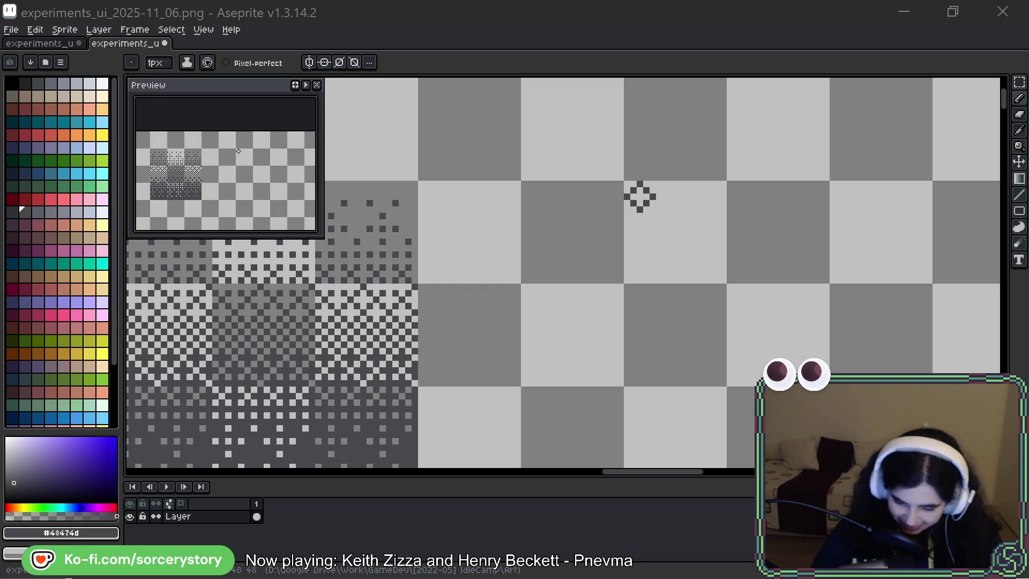
click(1020, 82)
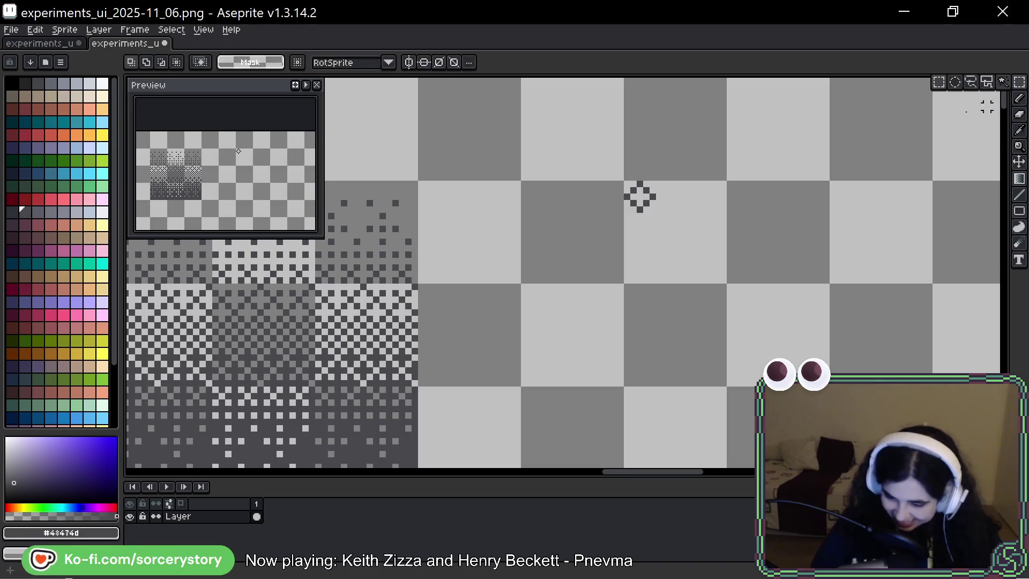
mouse_move(678, 210)
mouse_down()
mouse_move(668, 223)
mouse_move(700, 207)
mouse_move(671, 203)
mouse_move(674, 240)
mouse_move(693, 199)
mouse_move(725, 197)
mouse_up()
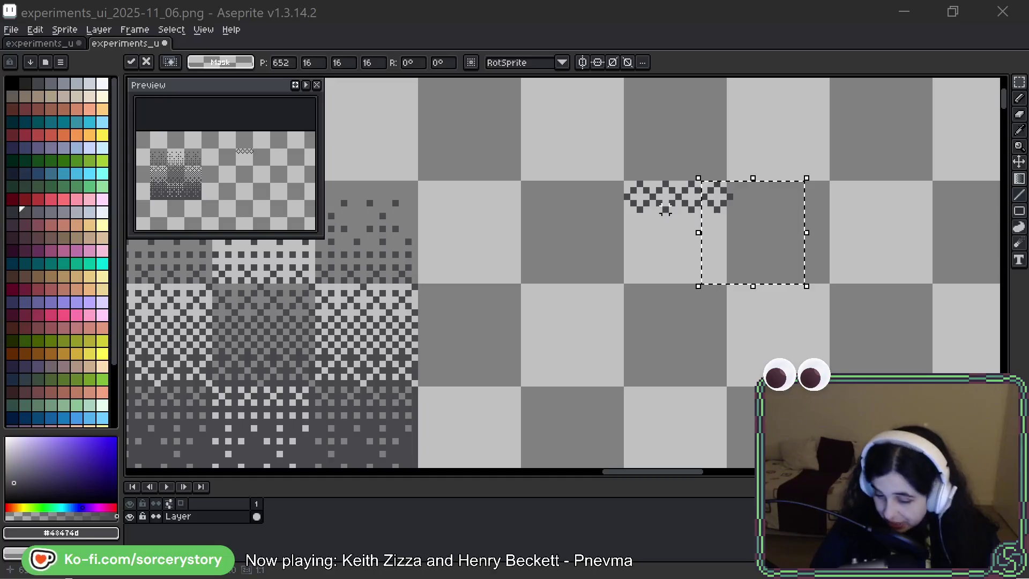
Move both diamond tiles down into a square and drop them in place
drag(700, 211, 697, 237)
mouse_move(697, 230)
mouse_down()
mouse_move(696, 302)
mouse_move(700, 290)
mouse_up()
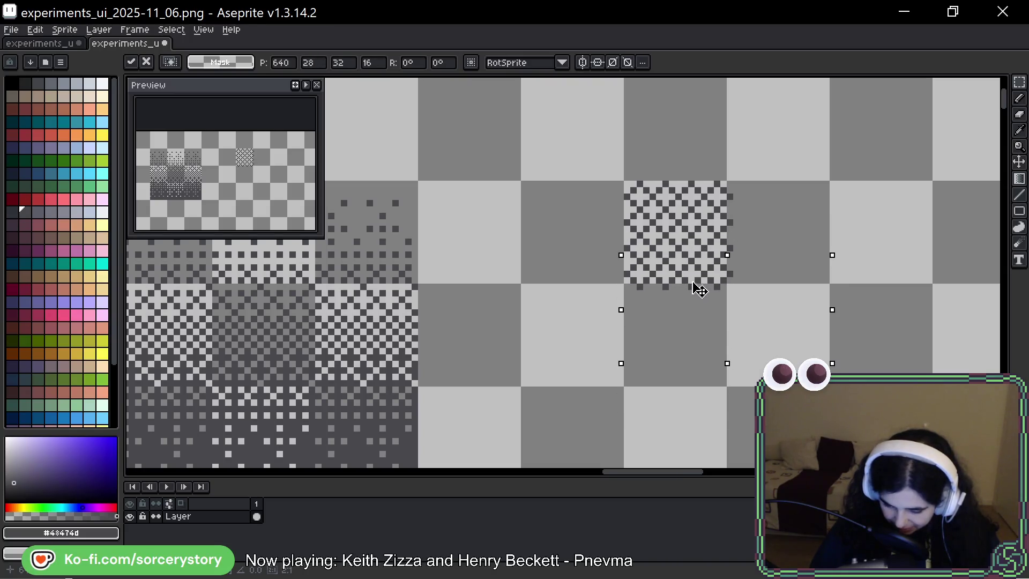
click(793, 303)
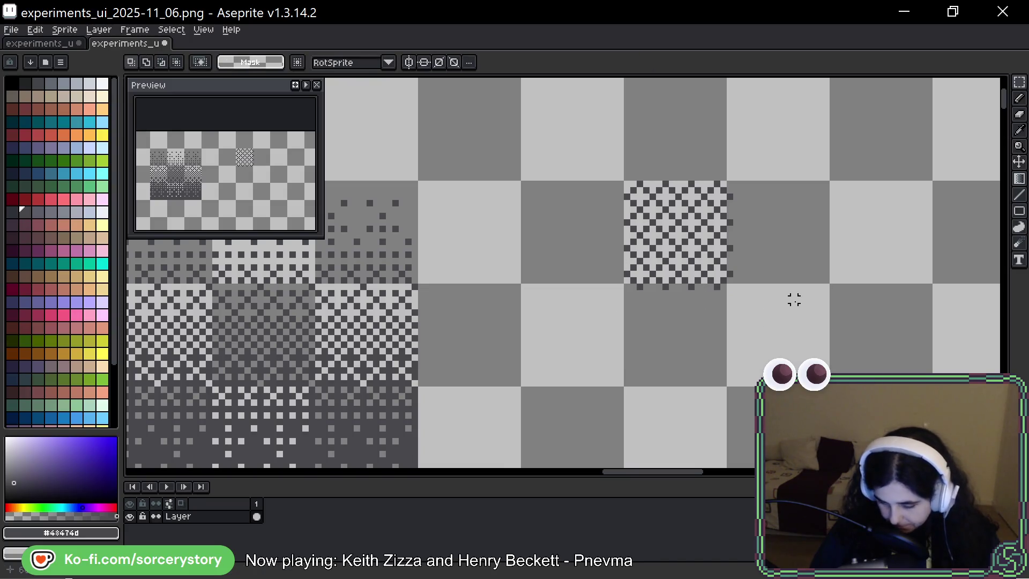
Stamp a copy of the pattern tile up and to the right, then zoom out to check
mouse_move(800, 264)
mouse_down()
mouse_move(709, 223)
mouse_move(657, 218)
mouse_up()
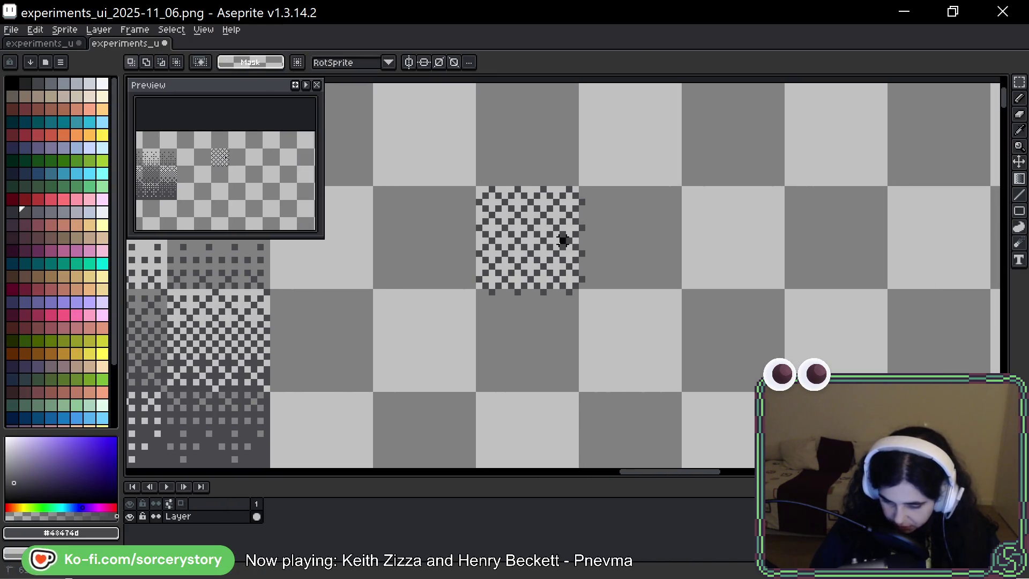
mouse_move(544, 268)
mouse_down()
mouse_move(831, 259)
mouse_move(751, 269)
mouse_move(756, 360)
mouse_up()
drag(815, 345, 858, 230)
key(Return)
scroll(880, 322, down, 2)
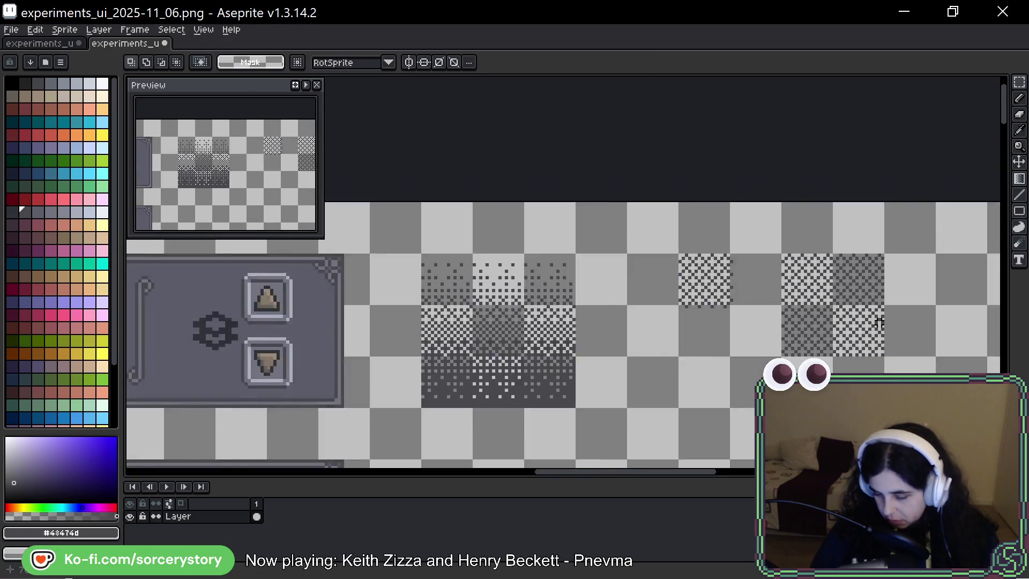
scroll(880, 322, down, 1)
drag(880, 322, 652, 285)
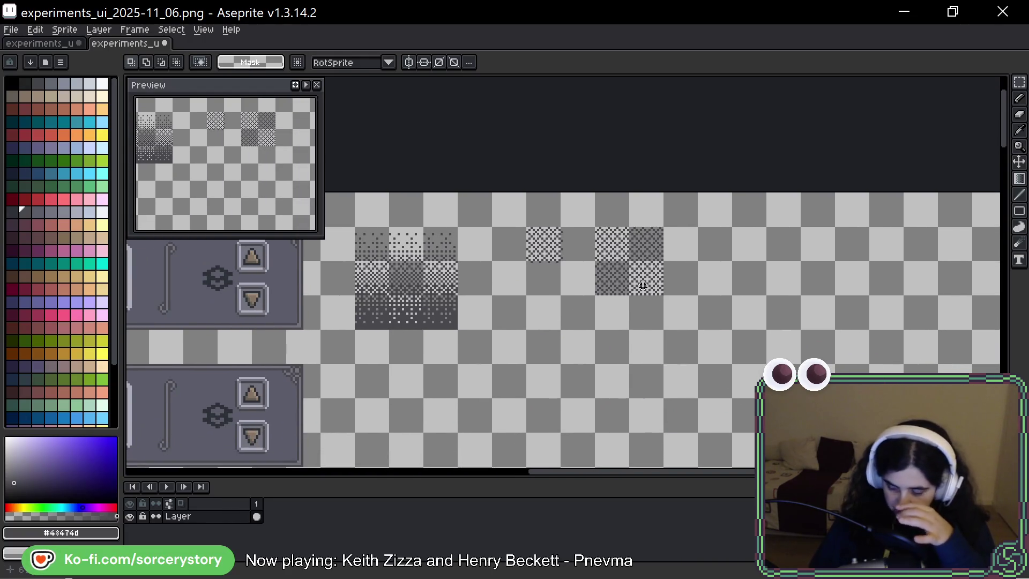
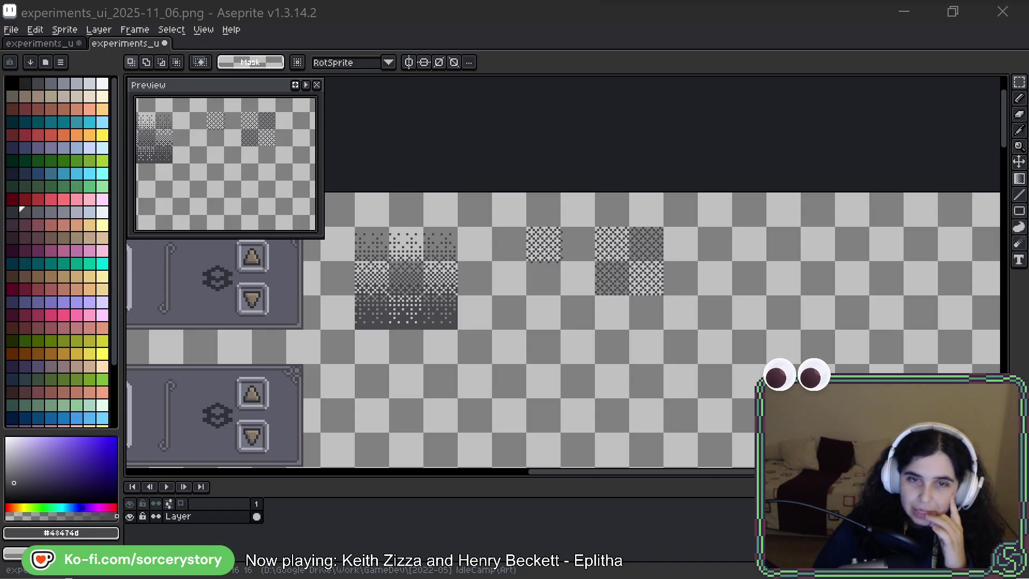
Position a stone-wall texture reference beside the panels, then close it
drag(666, 70, 588, 118)
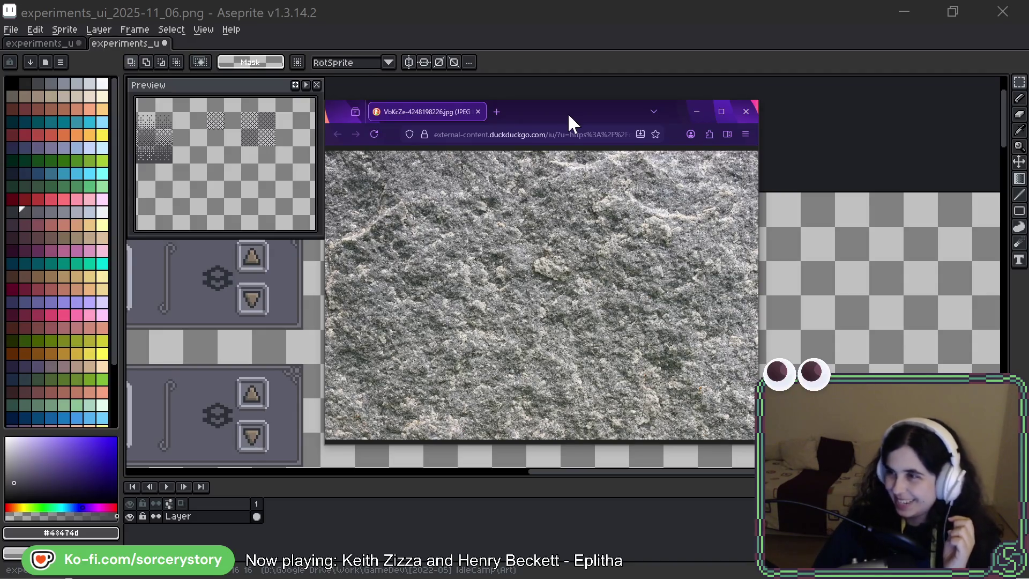
drag(513, 115, 539, 94)
key(alt+Tab)
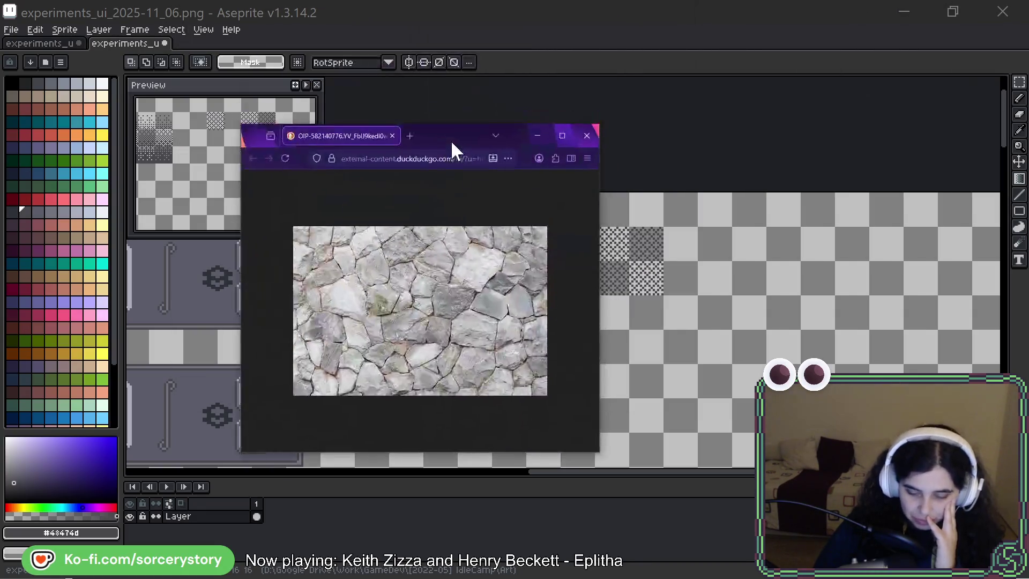
drag(451, 139, 529, 137)
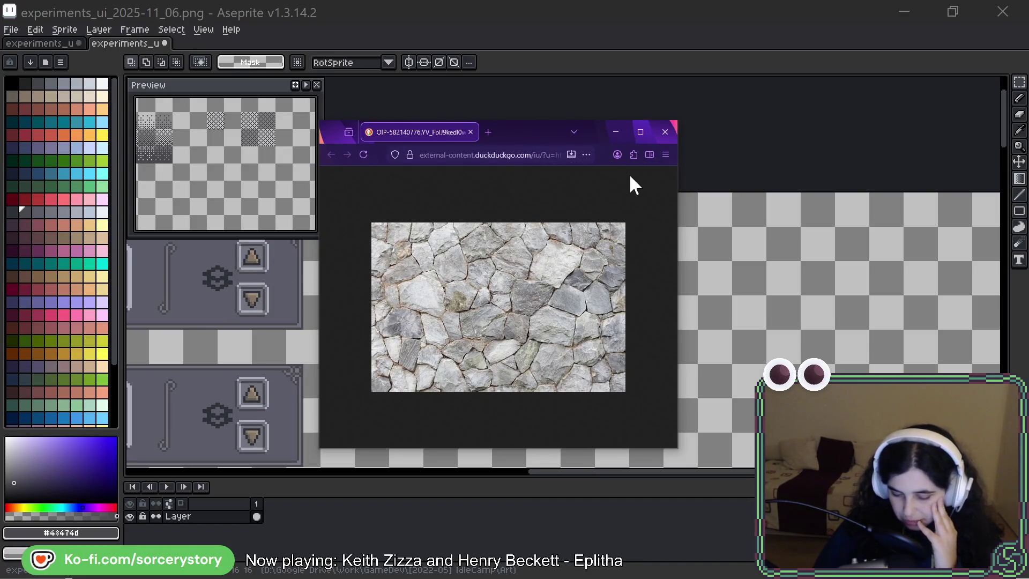
click(666, 138)
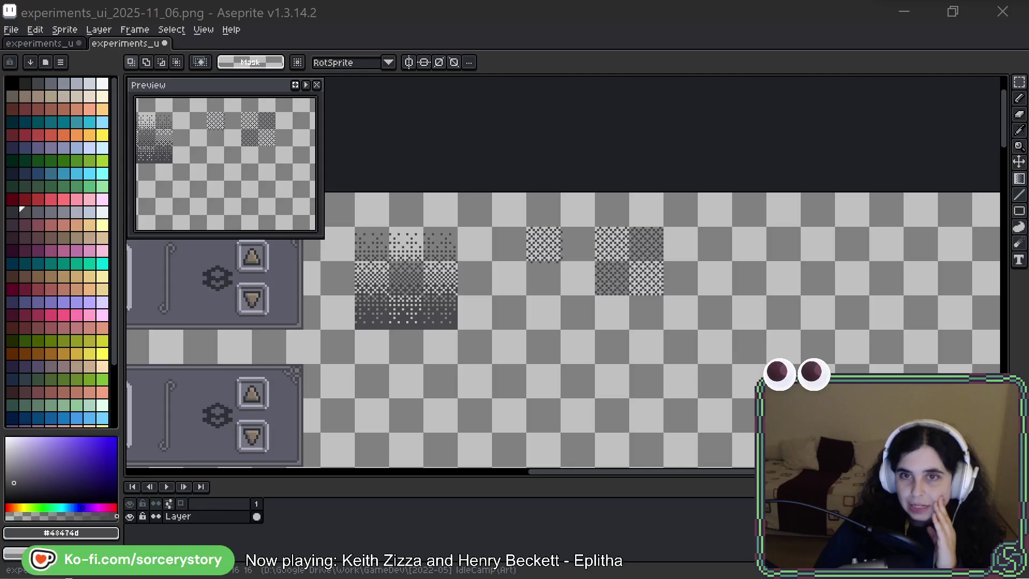
Bring up a rock texture reference, resize it and move it clear of the canvas
key(alt+Tab)
mouse_move(483, 5)
mouse_down()
mouse_move(554, 7)
mouse_move(542, 92)
mouse_move(498, 90)
mouse_up()
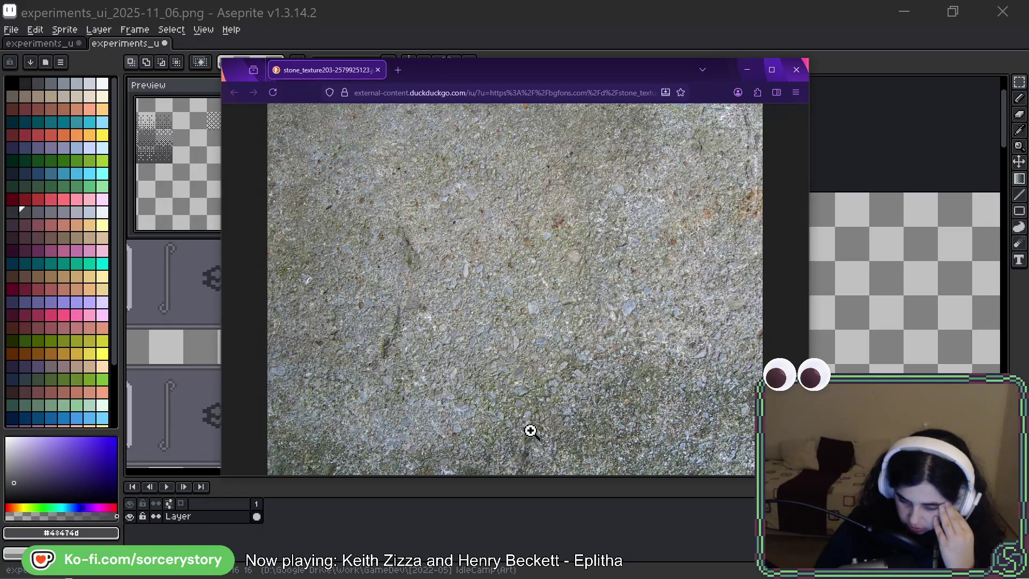
key(alt+Tab)
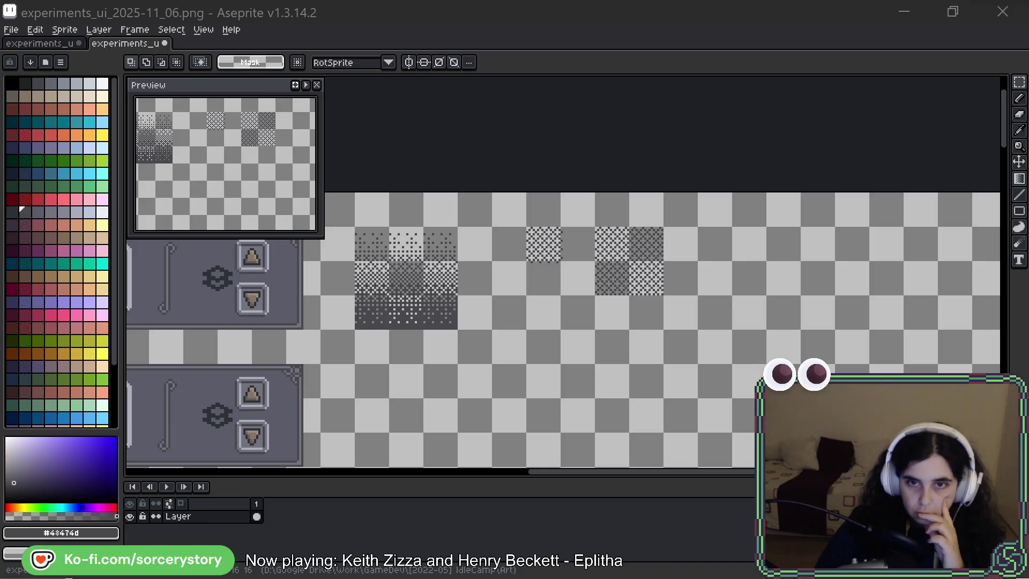
mouse_move(1028, 225)
mouse_down()
mouse_move(592, 202)
mouse_move(557, 188)
mouse_move(490, 134)
mouse_up()
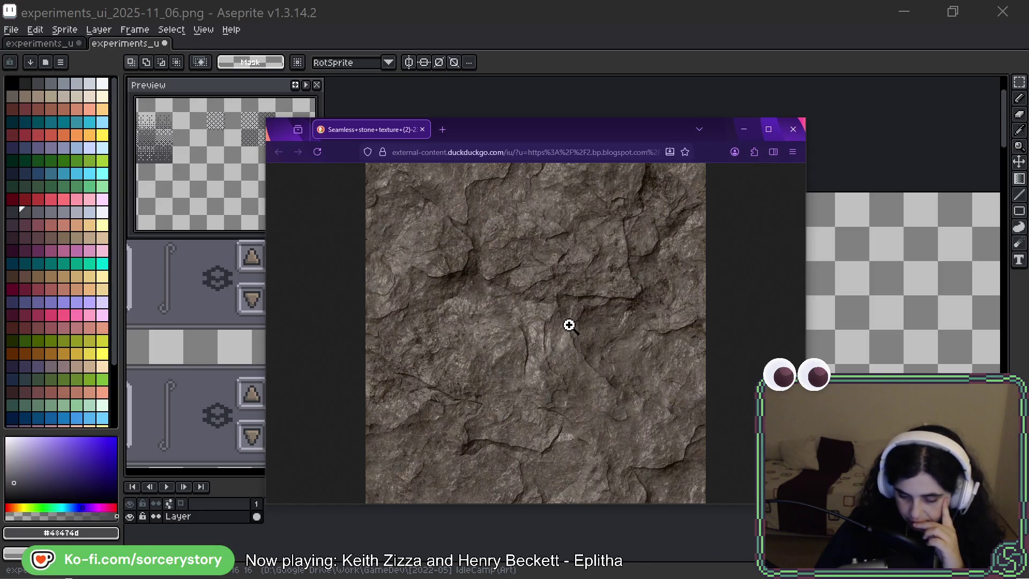
drag(563, 133, 590, 0)
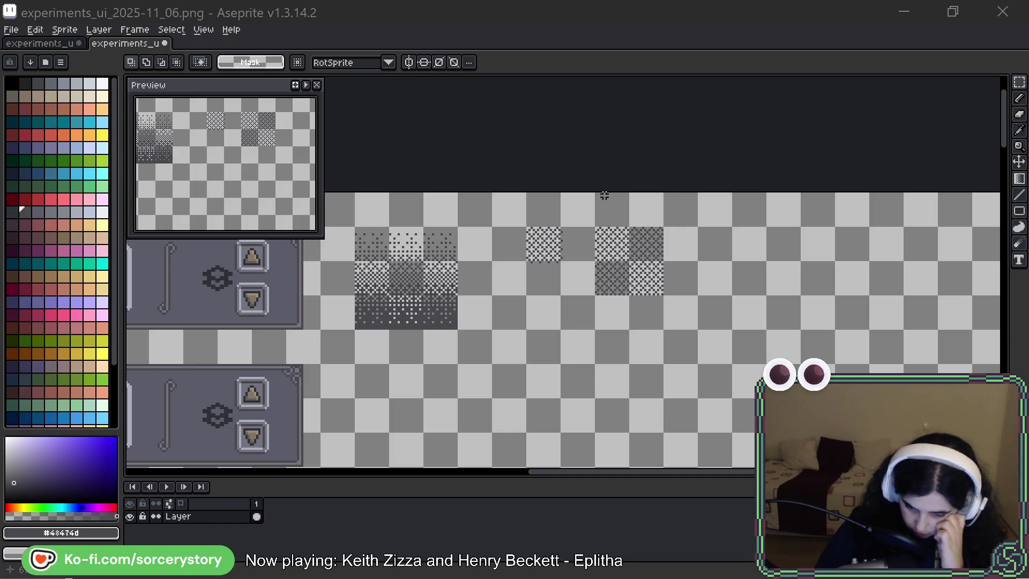
Select the lower toolbar panel copy, move it right beside the original, and commit it
scroll(498, 288, left, 10)
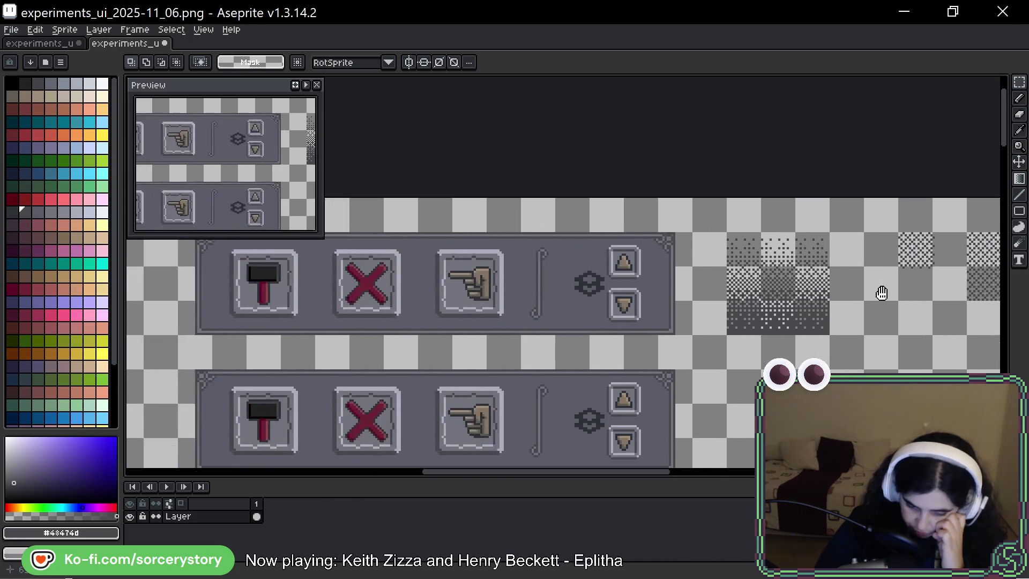
scroll(375, 287, down, 3)
mouse_move(284, 285)
mouse_down()
mouse_move(653, 370)
mouse_move(735, 372)
mouse_up()
mouse_move(240, 274)
mouse_down()
mouse_move(466, 328)
mouse_move(740, 370)
mouse_up()
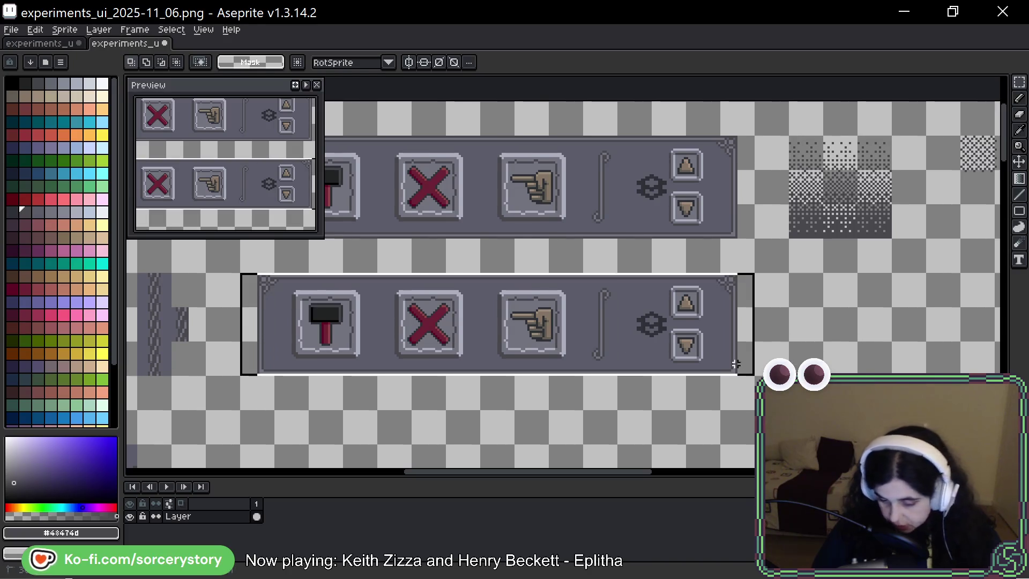
mouse_move(540, 333)
mouse_down()
mouse_move(997, 343)
mouse_move(666, 344)
mouse_move(689, 344)
mouse_up()
scroll(637, 285, right, 2)
drag(637, 285, 622, 319)
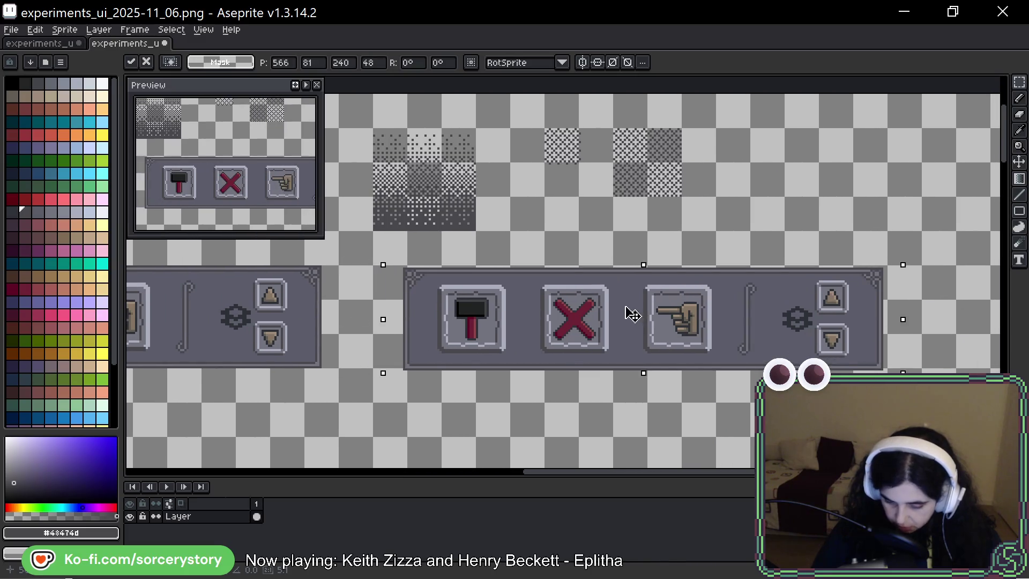
click(915, 193)
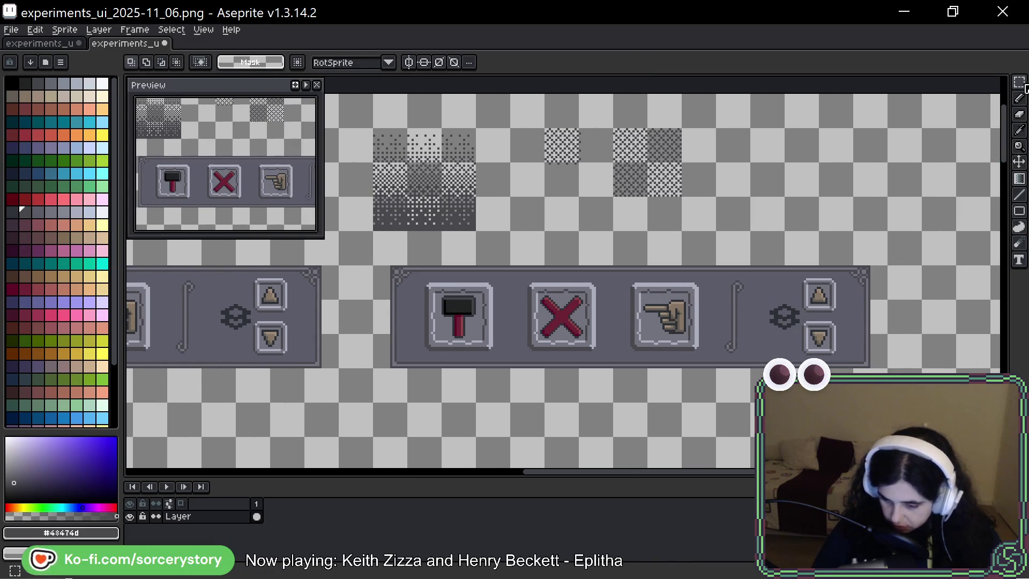
key(w)
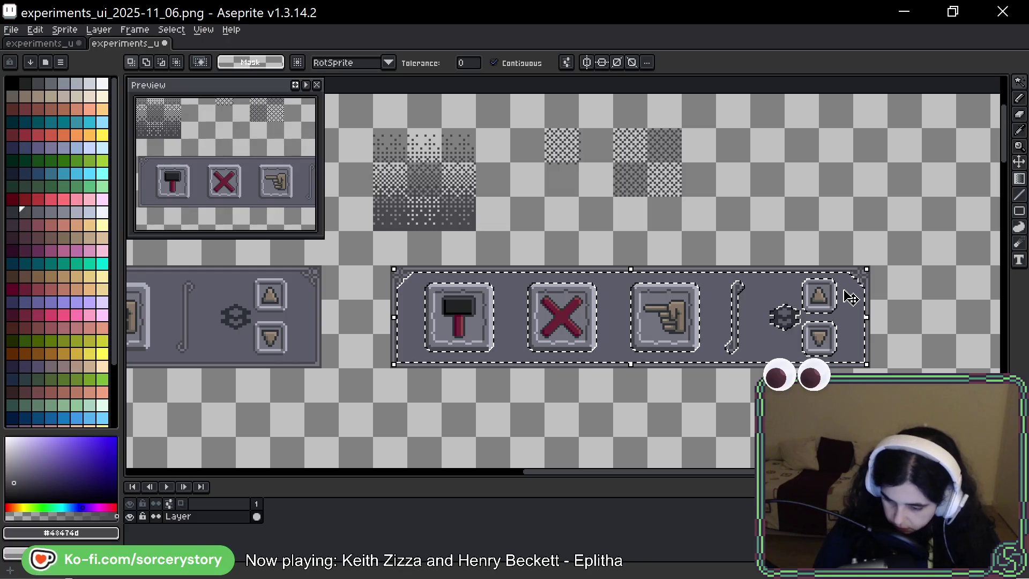
Choose the Spray tool from the pencil tool group
click(1019, 179)
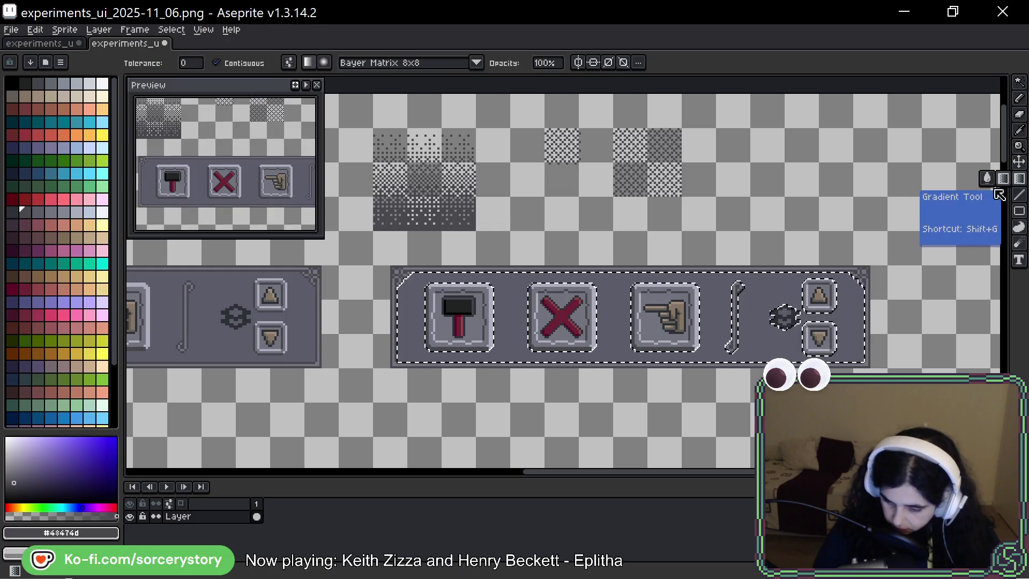
click(1019, 243)
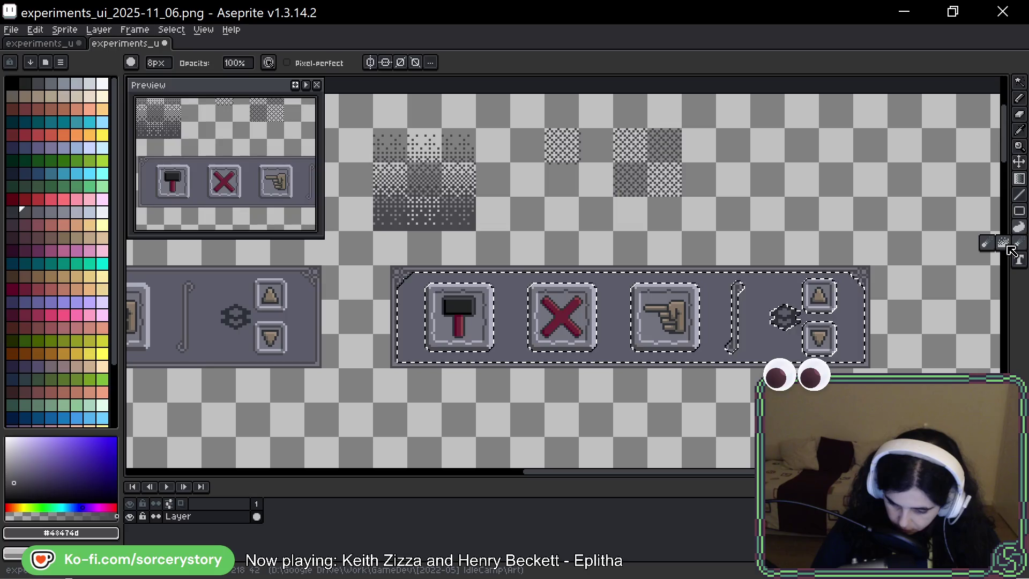
click(1009, 246)
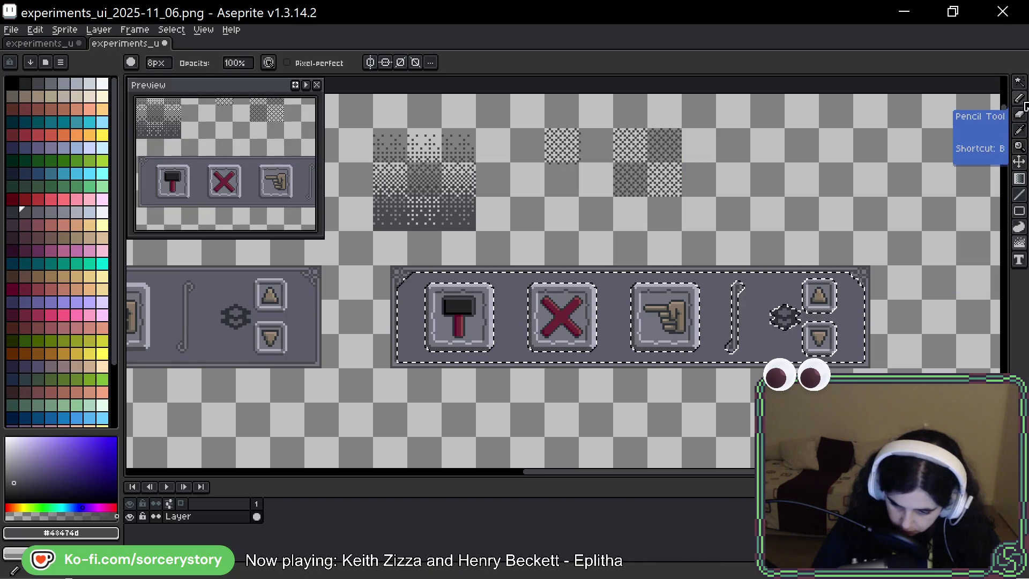
drag(1019, 98, 1006, 105)
click(1006, 104)
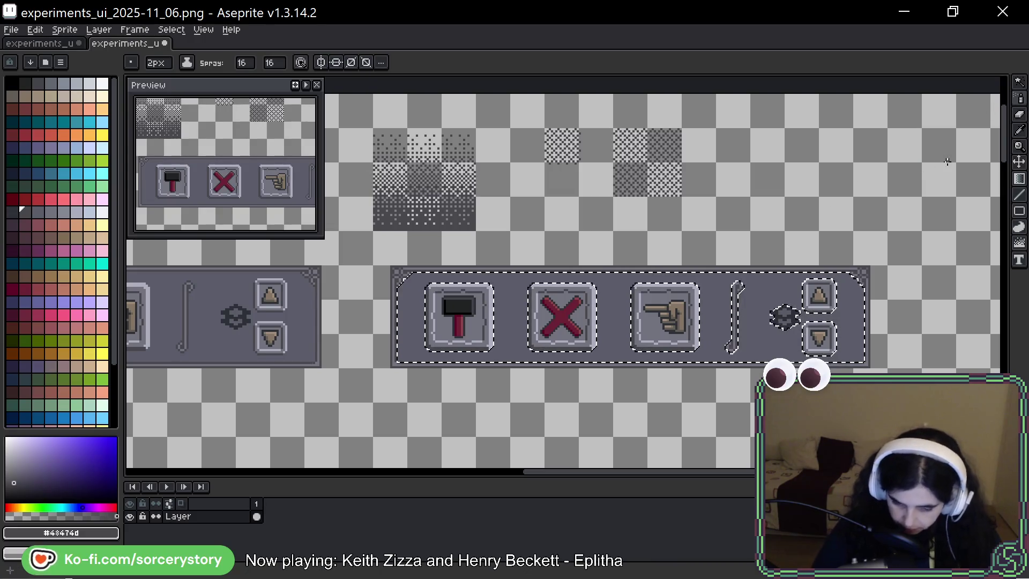
Zoom in on the panel, test dark spray strokes across it, and undo the last stroke
scroll(624, 249, up, 1)
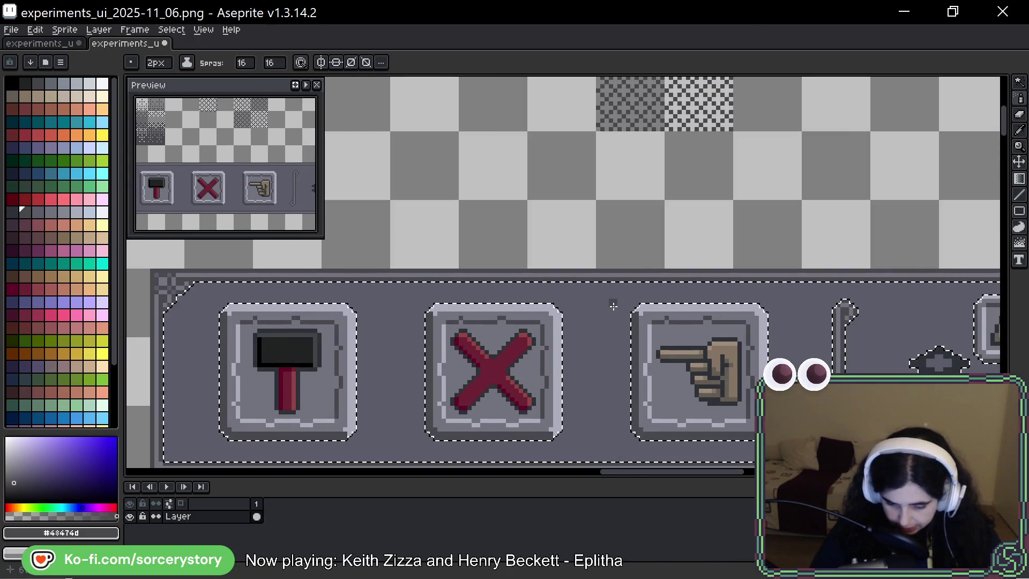
mouse_move(866, 235)
mouse_down()
mouse_move(812, 195)
mouse_move(736, 170)
mouse_up()
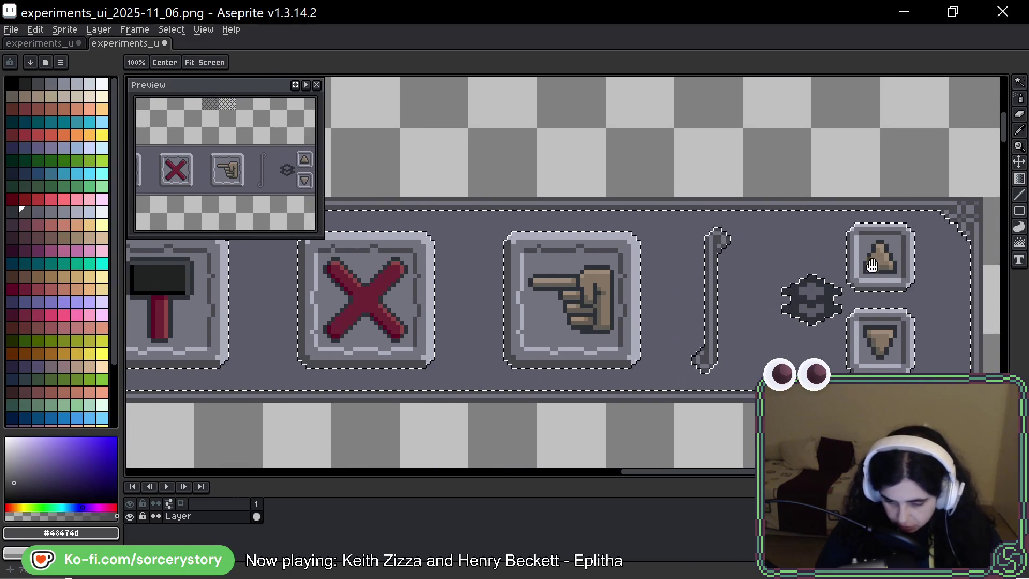
mouse_move(911, 241)
mouse_down()
mouse_move(713, 332)
mouse_move(278, 354)
mouse_up()
drag(579, 346, 760, 301)
mouse_move(356, 268)
mouse_down()
mouse_move(536, 258)
mouse_move(809, 272)
mouse_up()
key(ctrl+z)
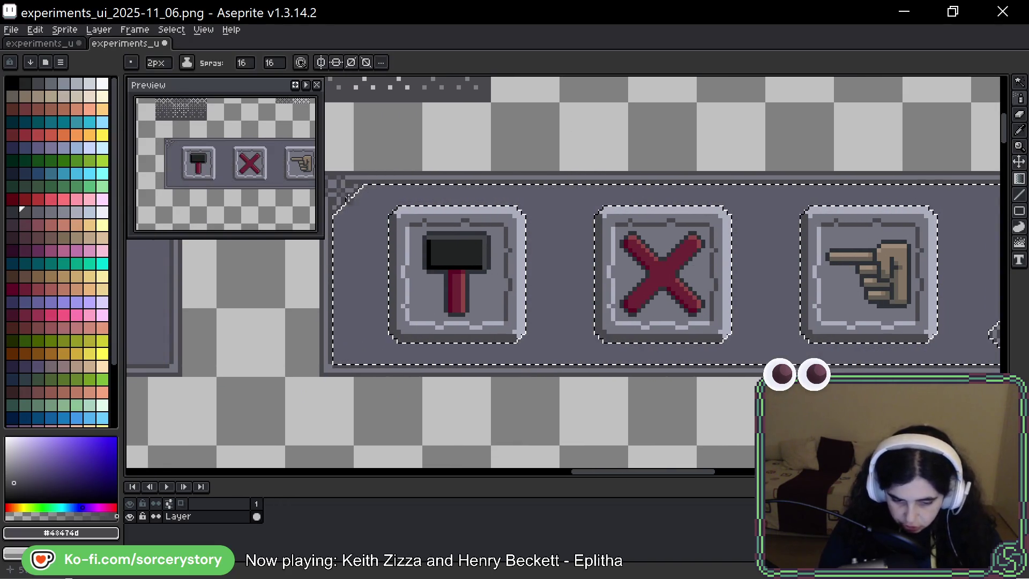
click(254, 63)
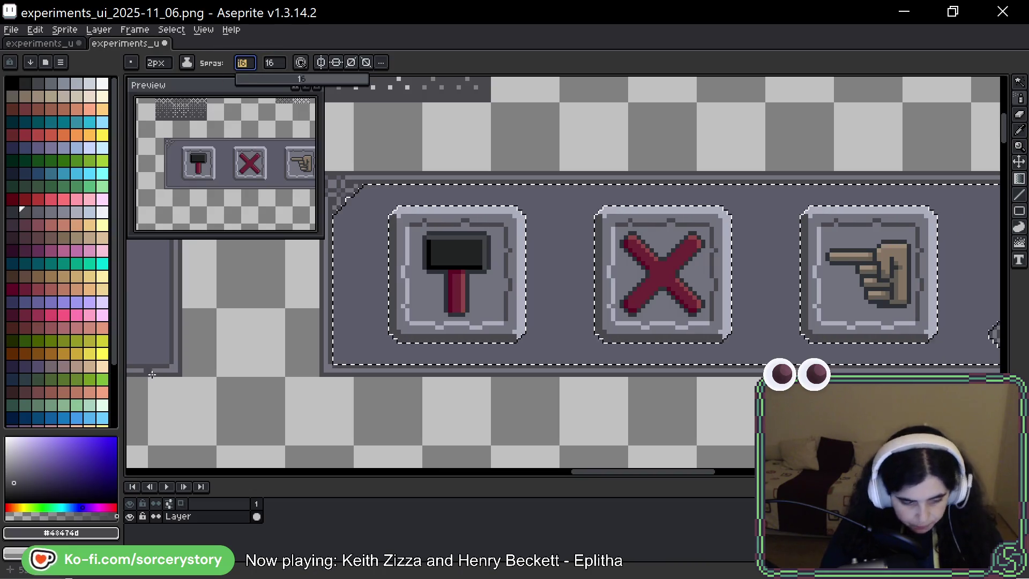
Set the spray width values to 32 and 64
text(32)
key(Tab)
text(32)
key(Return)
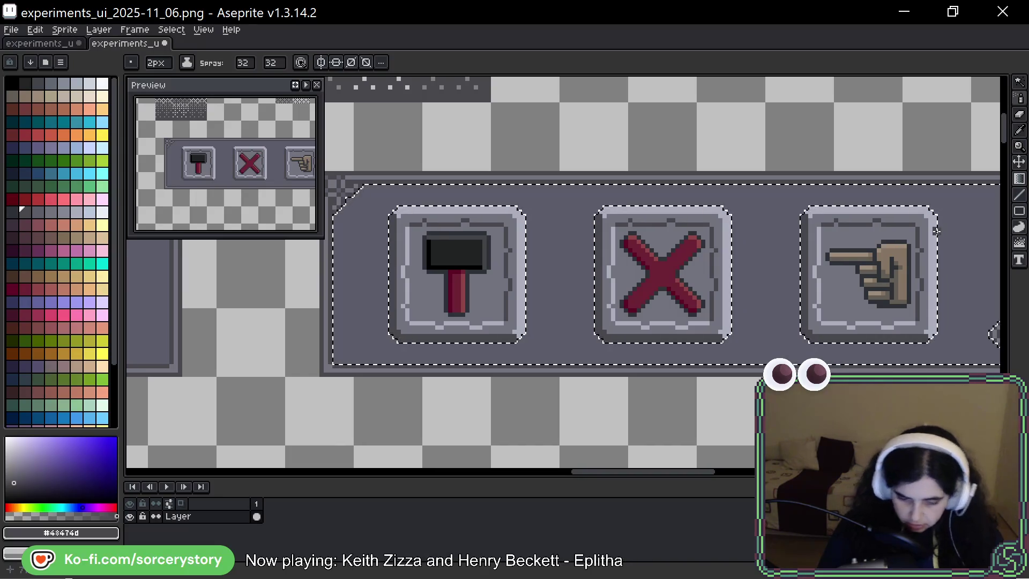
click(302, 63)
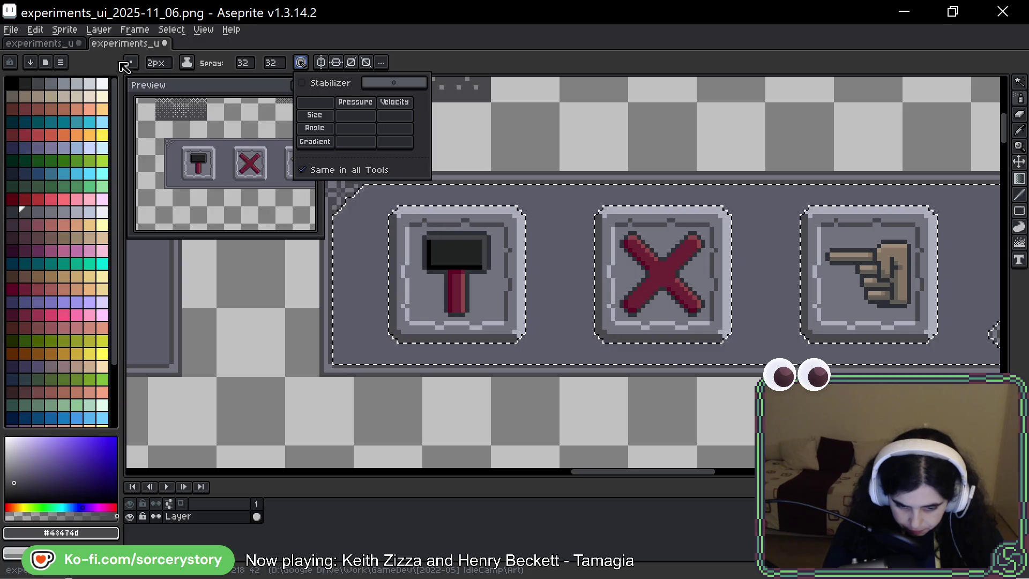
click(209, 66)
click(246, 64)
double_click(247, 64)
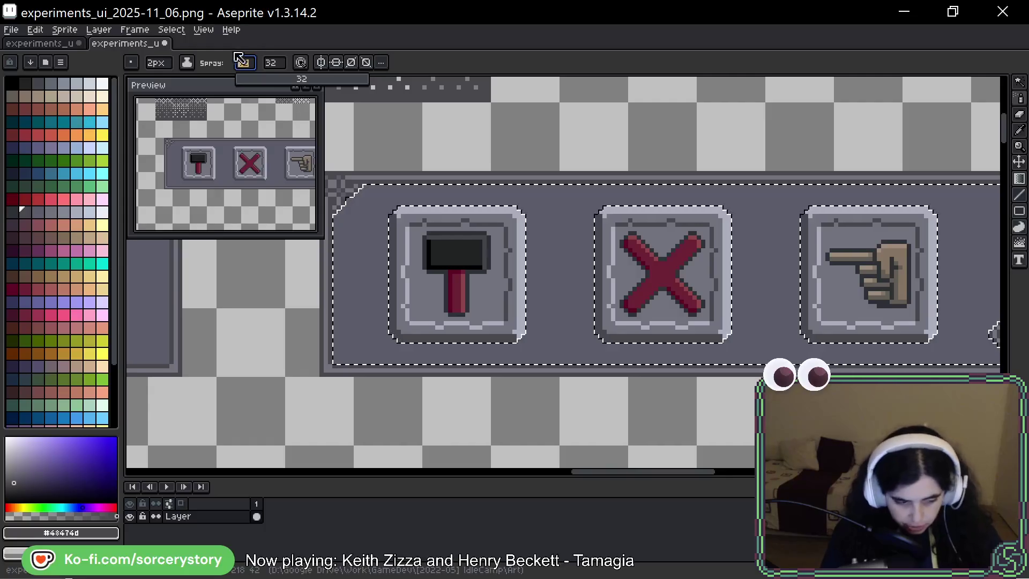
click(270, 63)
text(64)
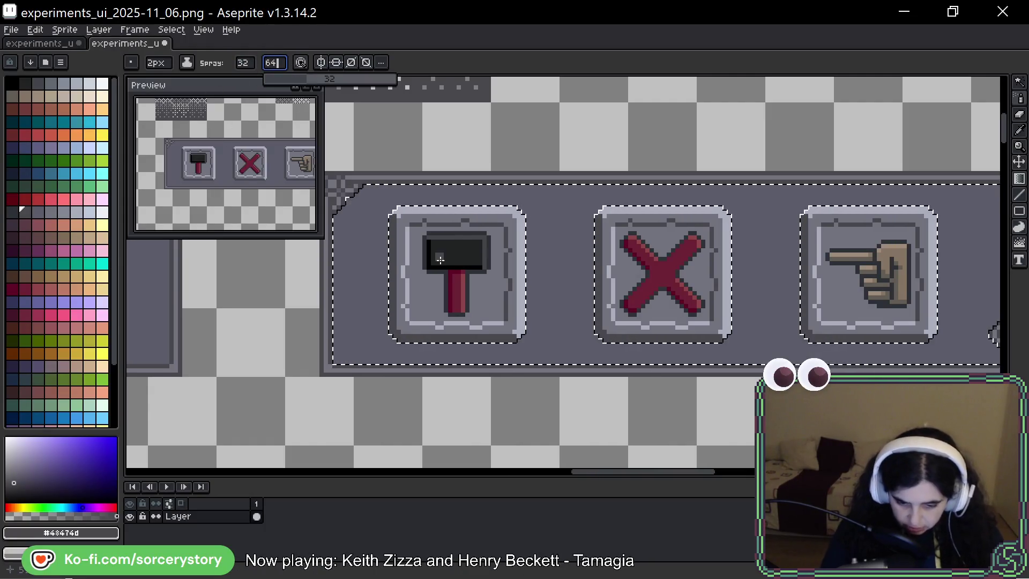
Test dark speckles on the panel's left, top and between the X and hand buttons, undoing each
drag(354, 321, 554, 302)
key(ctrl+z)
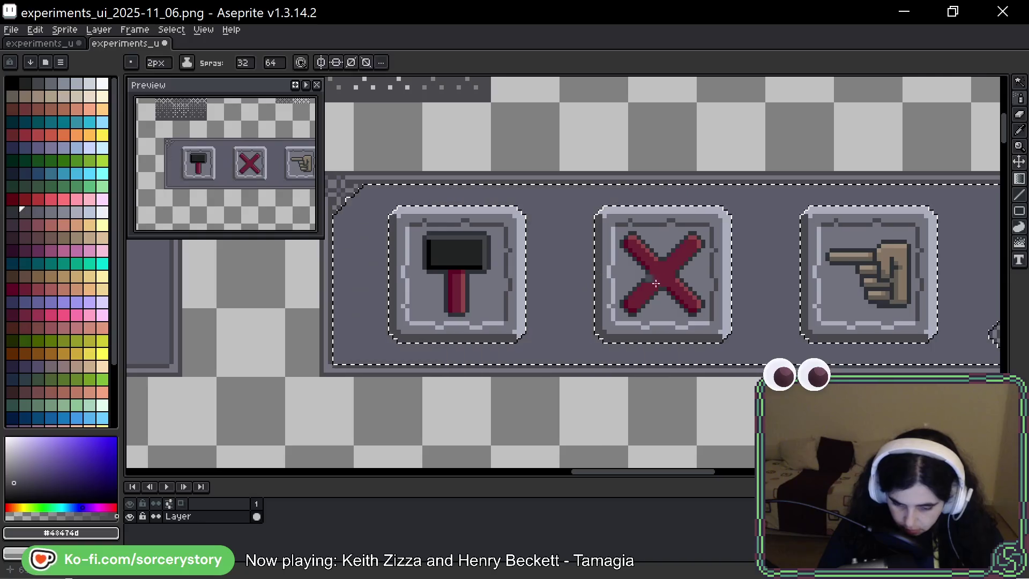
drag(751, 225, 775, 282)
key(ctrl+z)
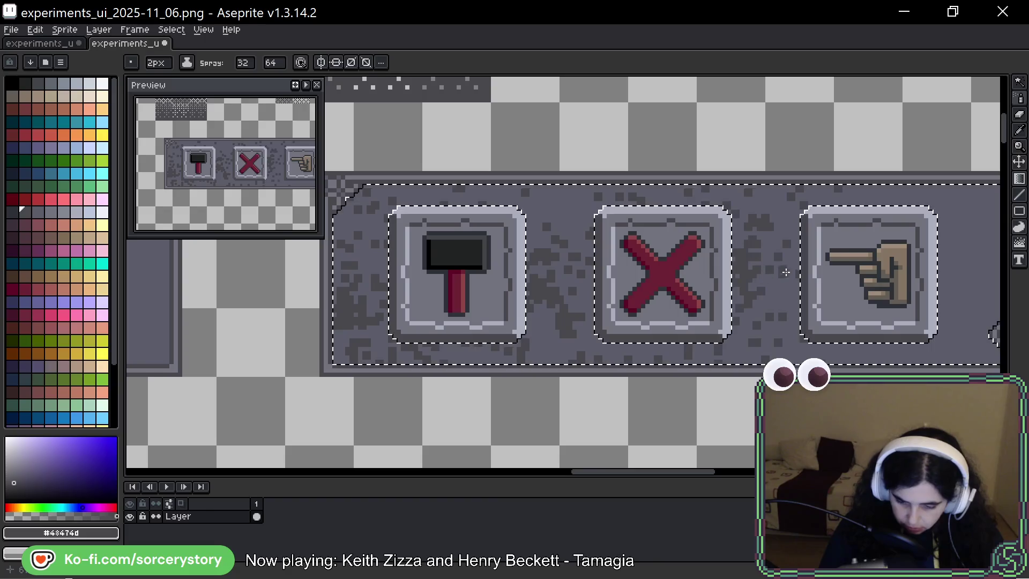
Pick the panel's base grey #5b5c69 and spray it over the dark speckled background
scroll(782, 273, right, 5)
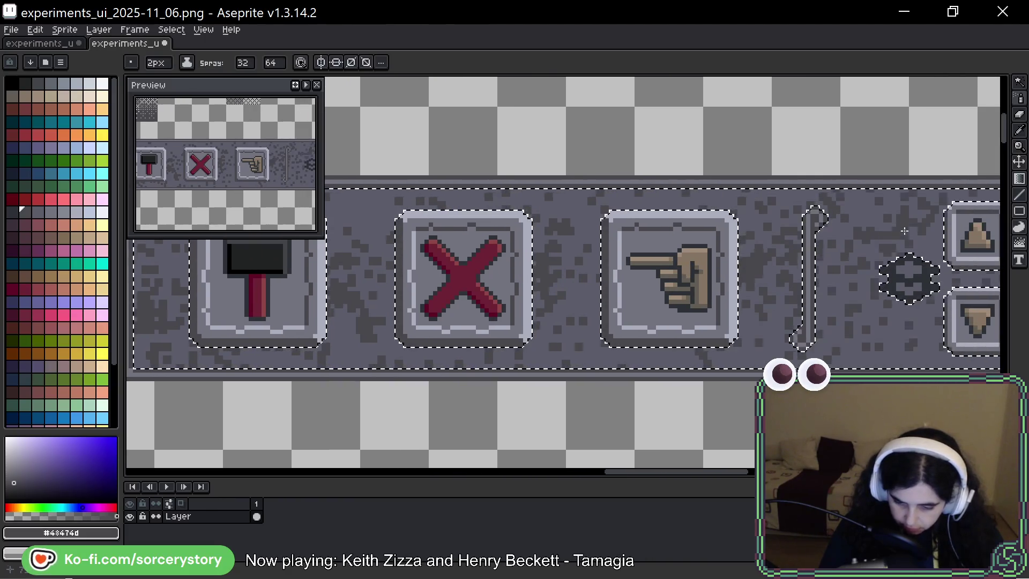
scroll(906, 231, right, 4)
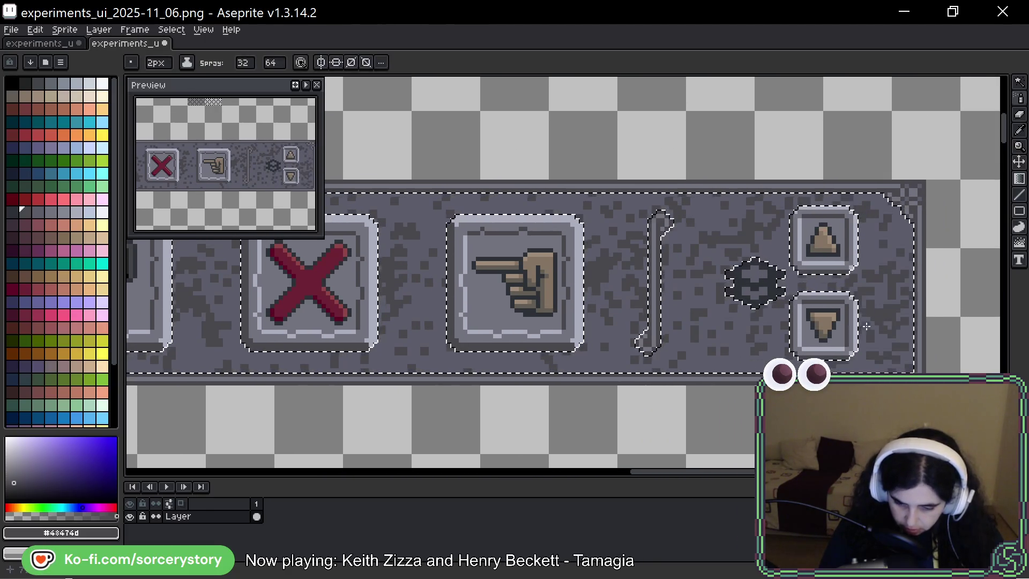
scroll(780, 225, down, 2)
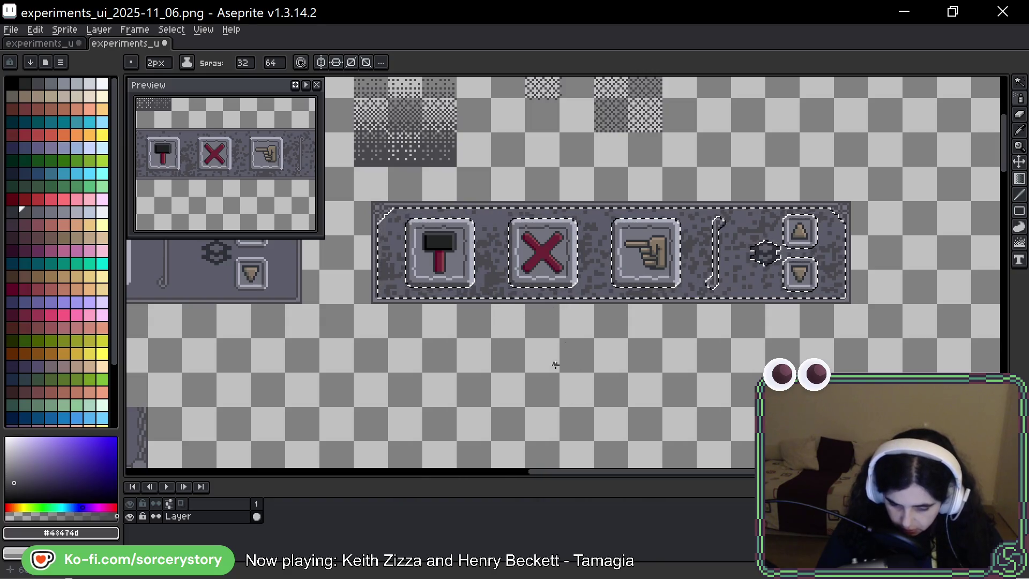
mouse_move(572, 313)
mouse_down()
mouse_move(625, 317)
mouse_move(465, 327)
mouse_move(429, 338)
mouse_move(431, 348)
mouse_up()
key(shift+s)
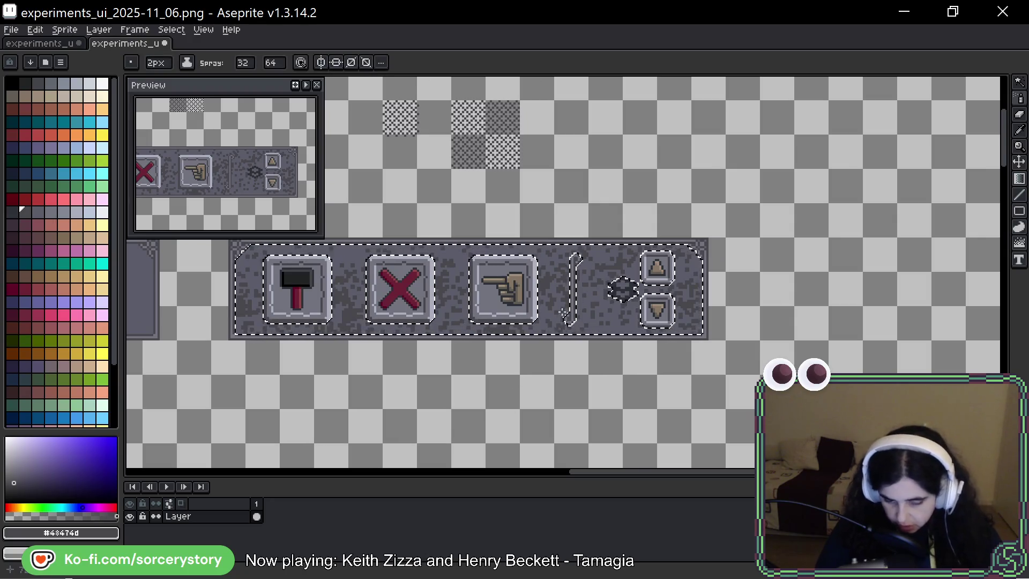
alt+click(355, 249)
mouse_move(355, 249)
mouse_down()
mouse_move(429, 289)
mouse_move(536, 301)
mouse_move(697, 279)
mouse_up()
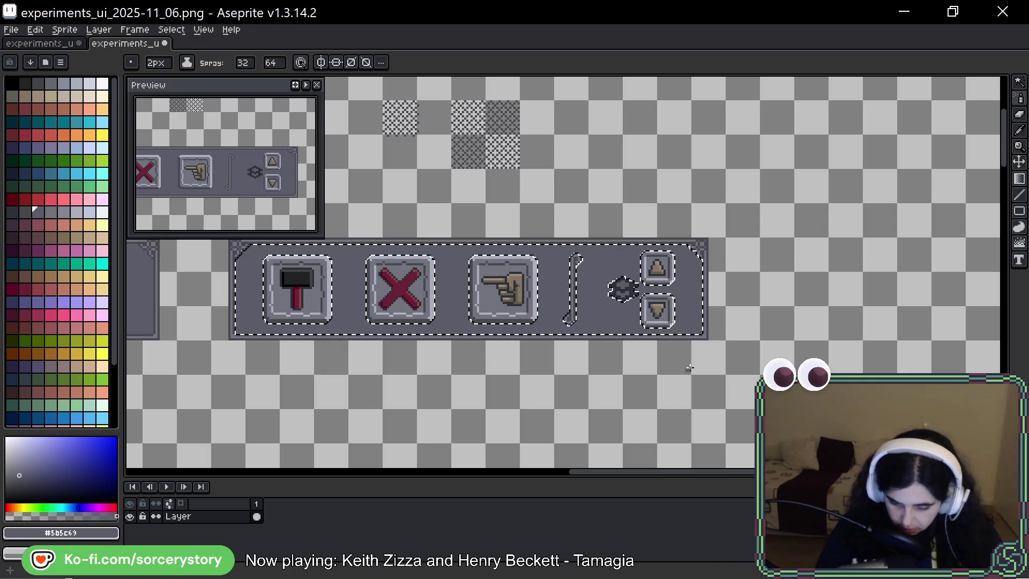
Pick dark grey #43474d, set spray size to 1px, and speckle around the hammer and X buttons
drag(632, 391, 747, 371)
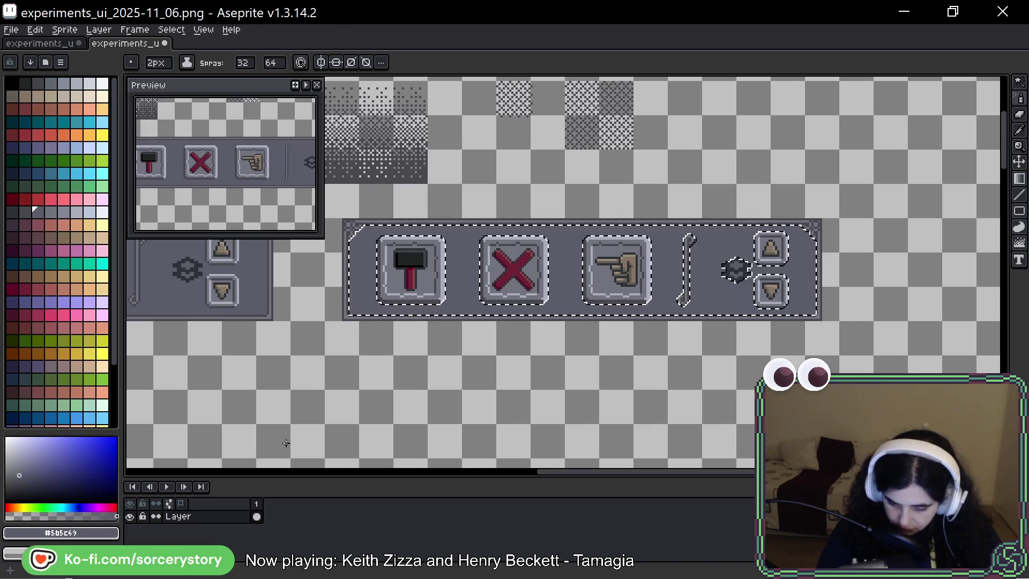
key(alt)
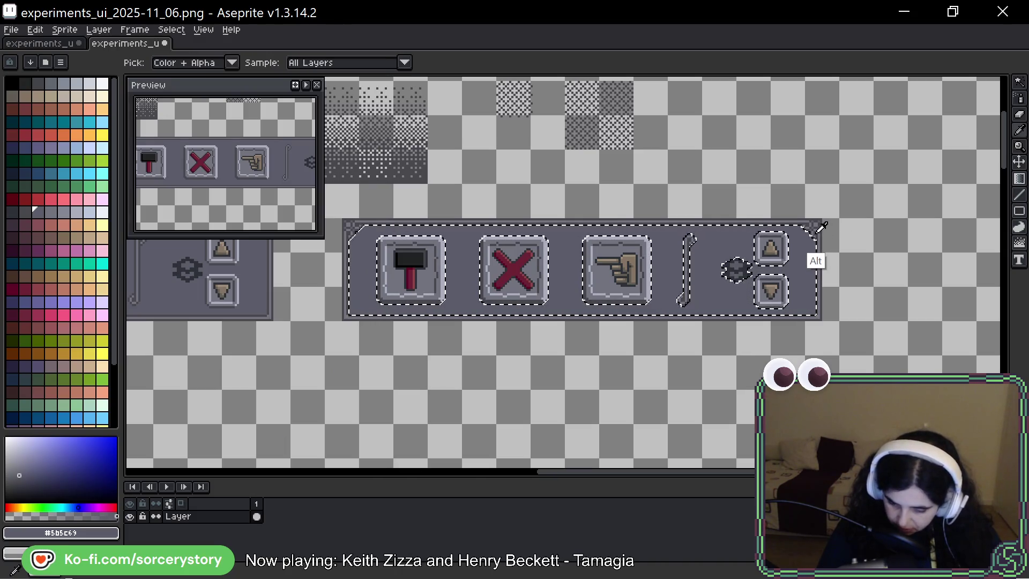
alt+click(820, 229)
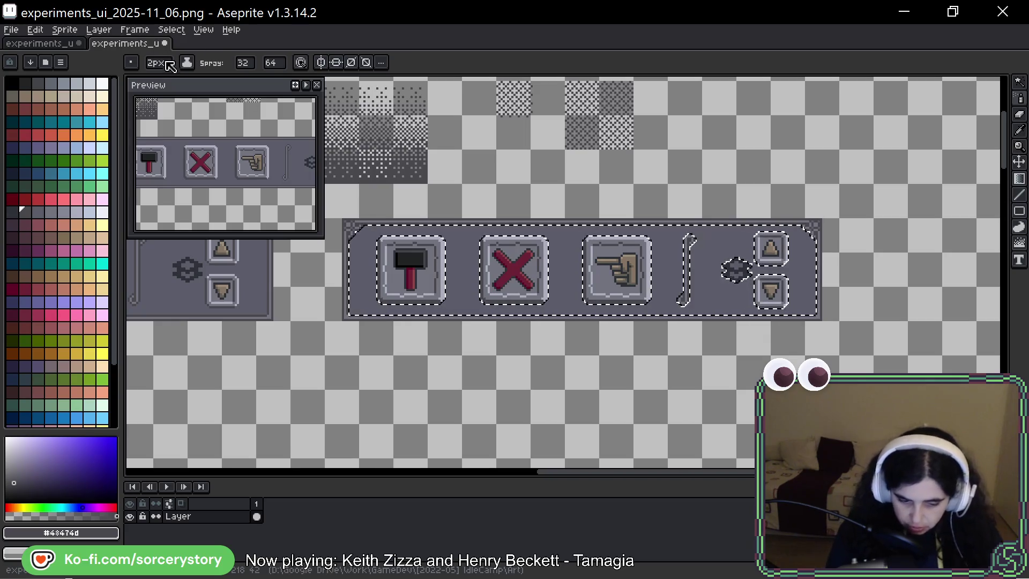
click(170, 66)
text(1)
drag(365, 252, 376, 306)
key(ctrl+z)
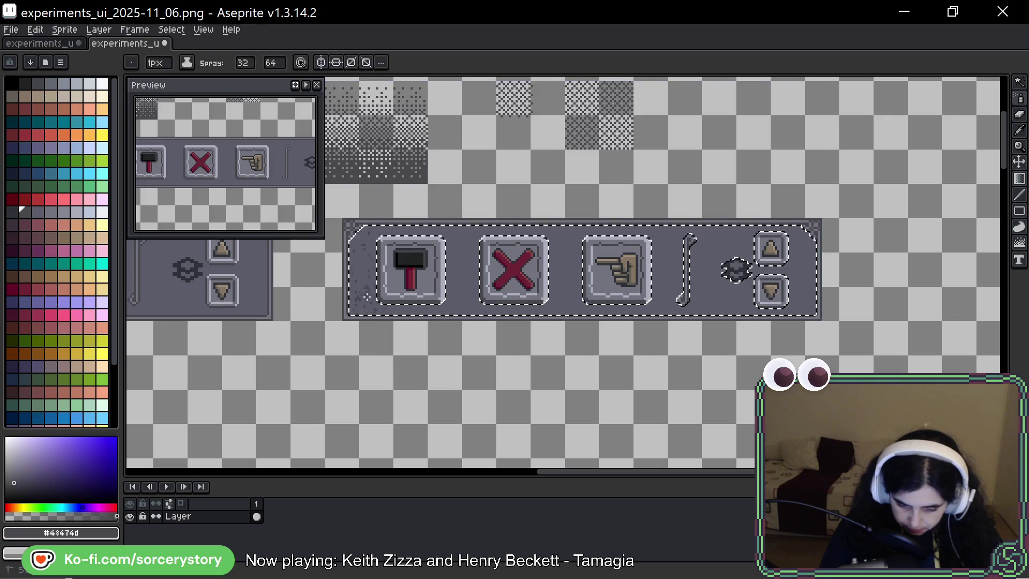
key(ctrl+z)
key(ctrl+z)
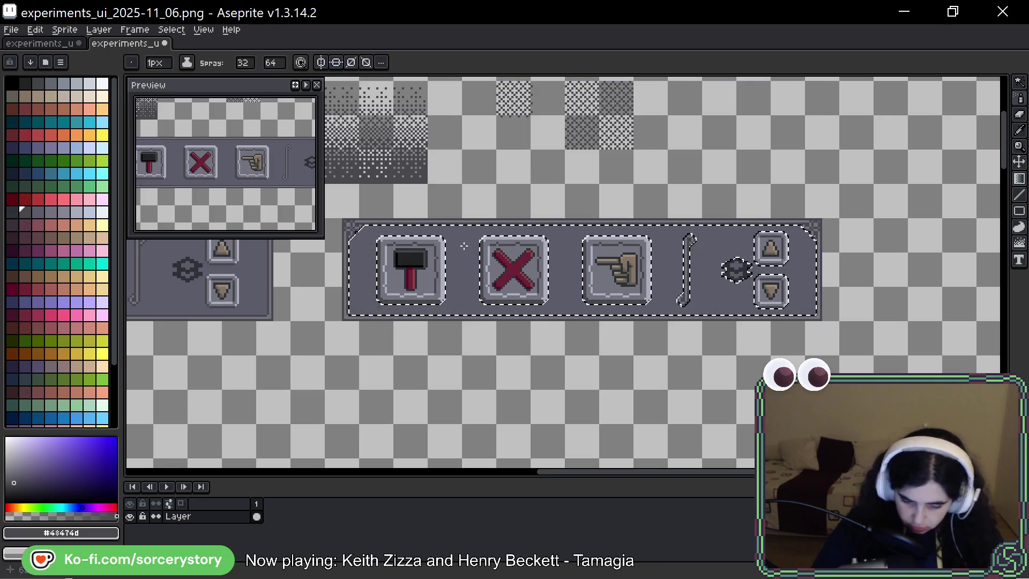
drag(358, 304, 545, 294)
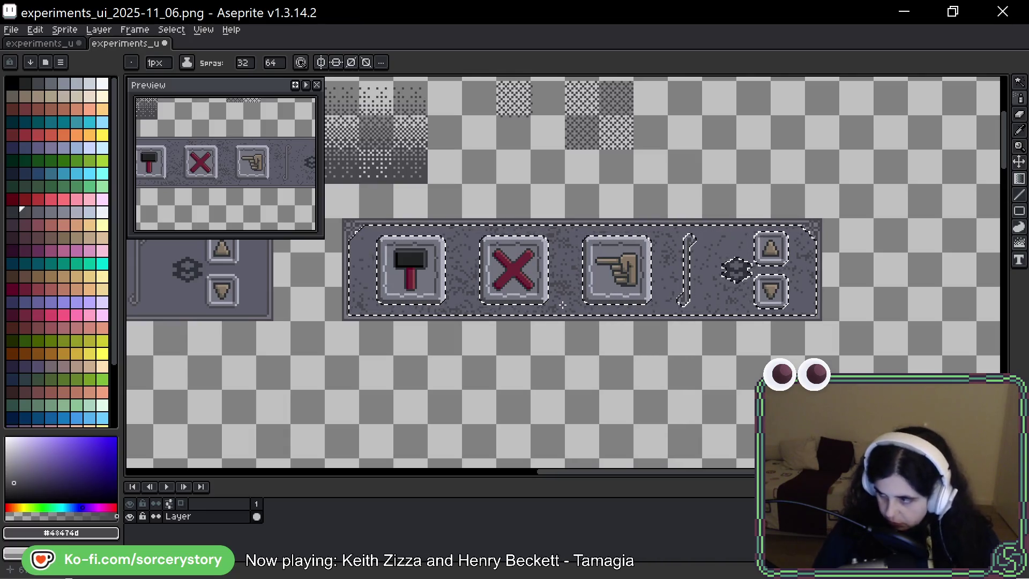
Pick the lighter panel grey and spray it to soften the speckles around the buttons
scroll(446, 267, up, 2)
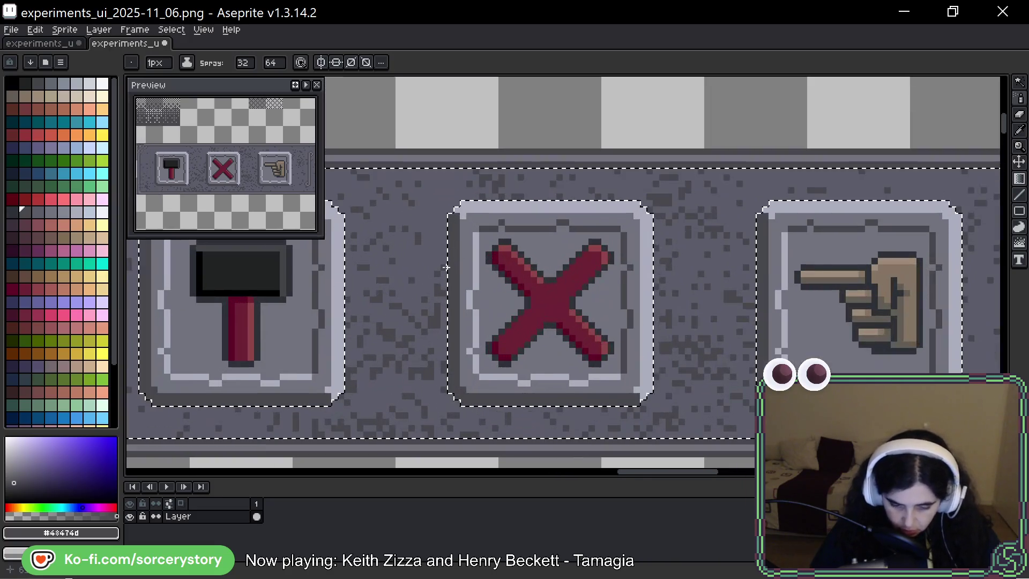
key(i)
click(438, 187)
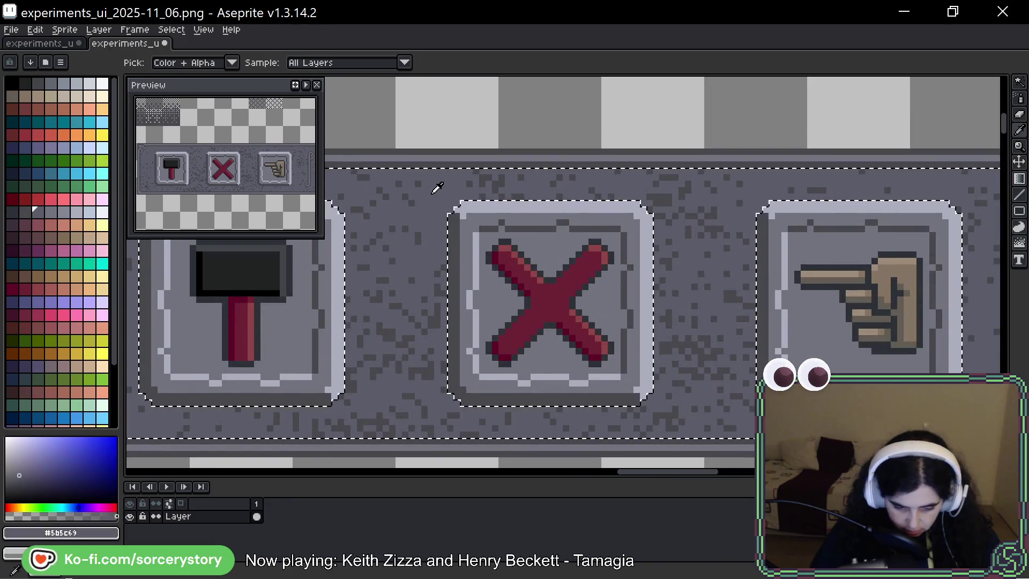
key(shift+b)
click(51, 211)
drag(424, 223, 704, 210)
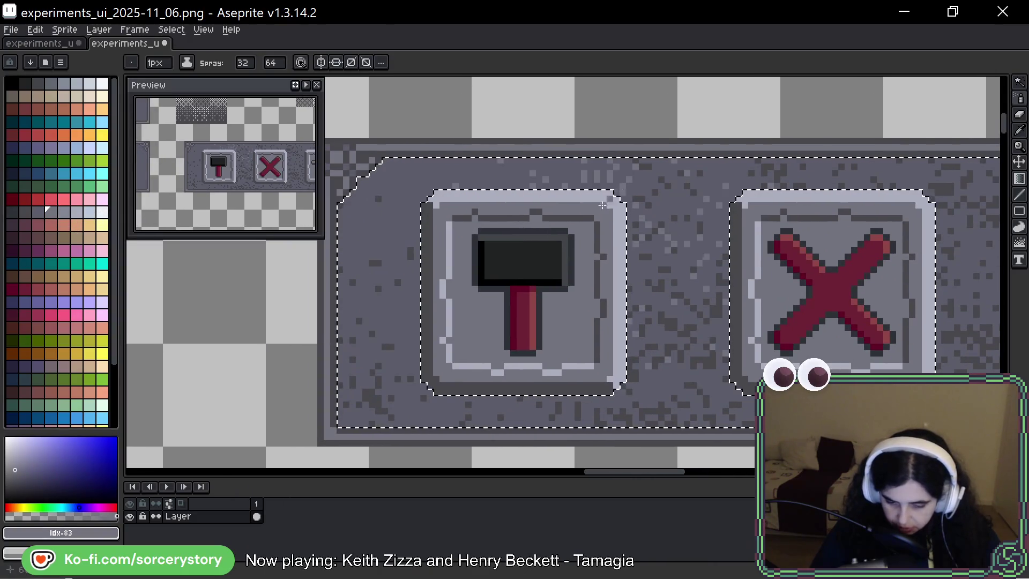
drag(386, 219, 674, 212)
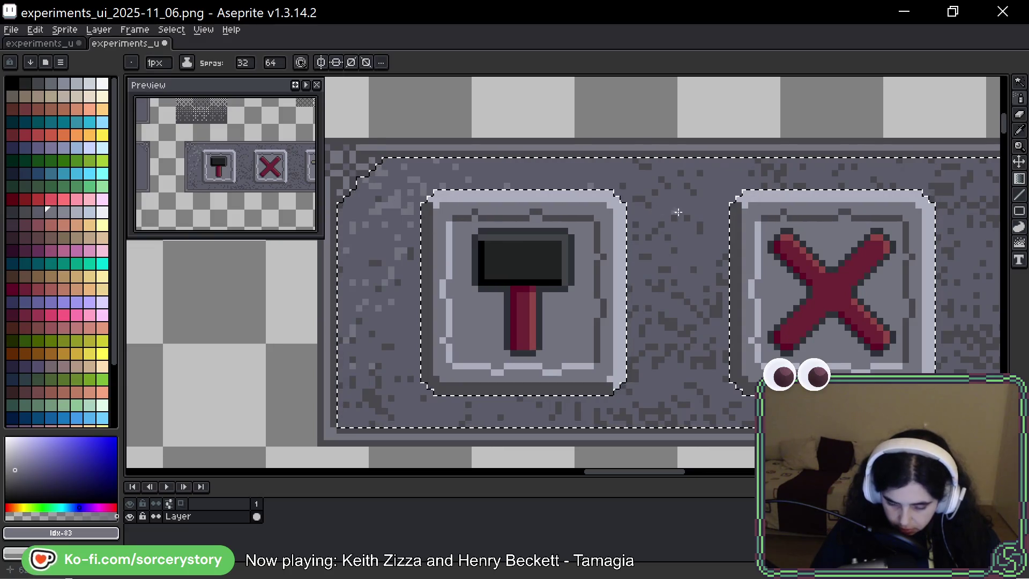
Look over the textured panel across the canvas and clear the selection
scroll(643, 218, right, 5)
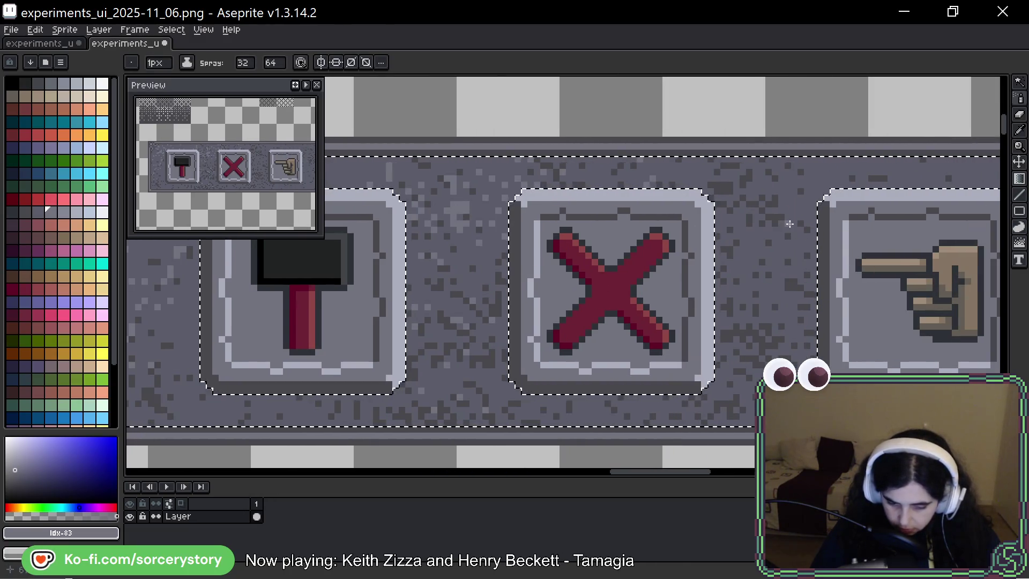
scroll(470, 229, right, 5)
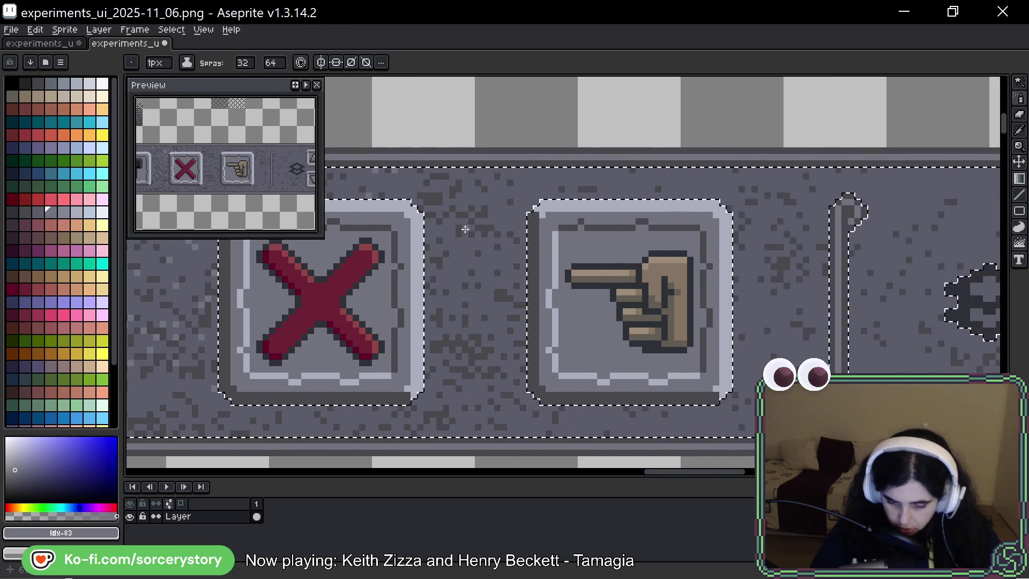
key(v)
key(shift+b)
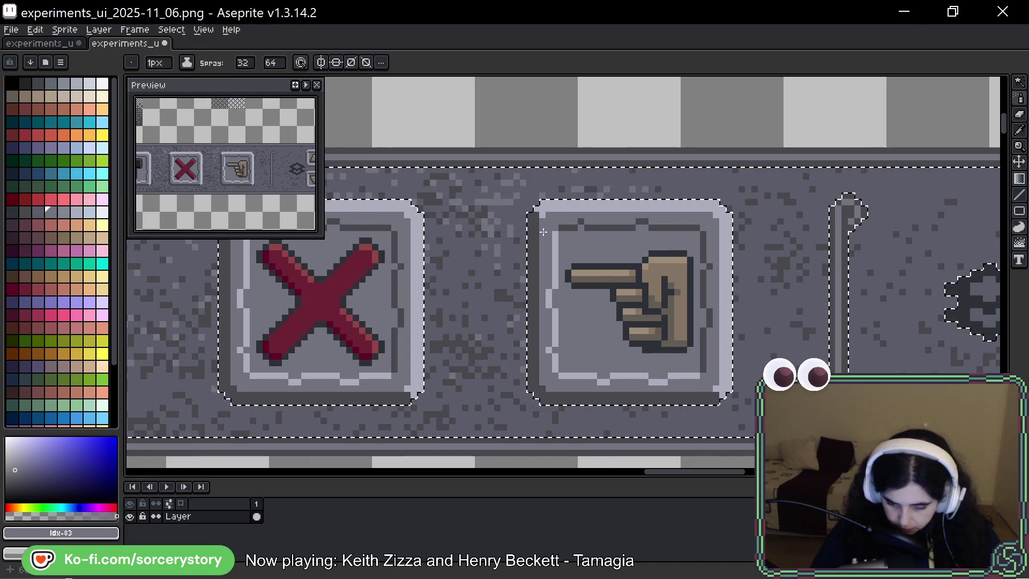
mouse_move(802, 225)
mouse_down()
mouse_move(488, 215)
mouse_move(652, 233)
mouse_up()
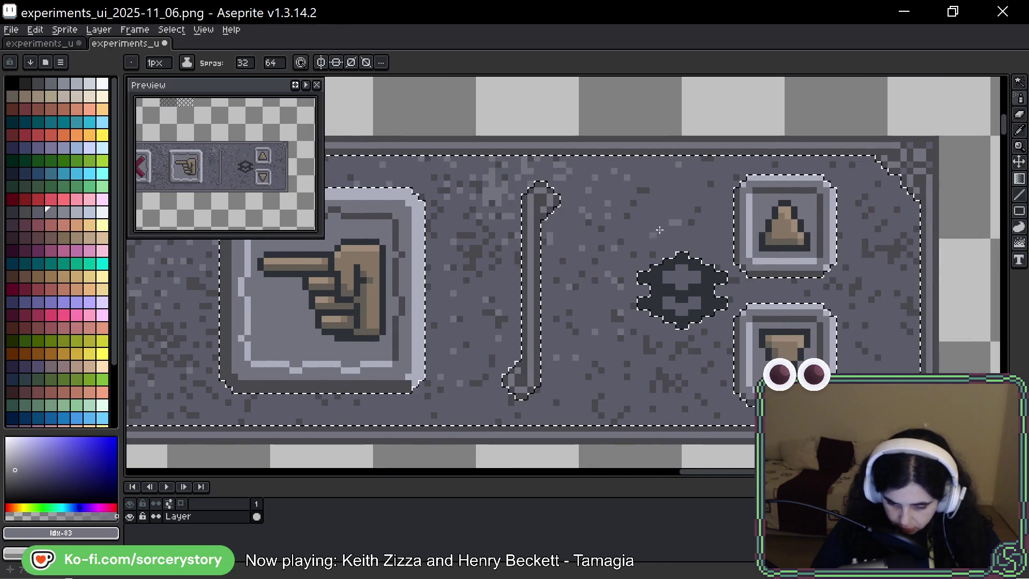
scroll(858, 300, down, 3)
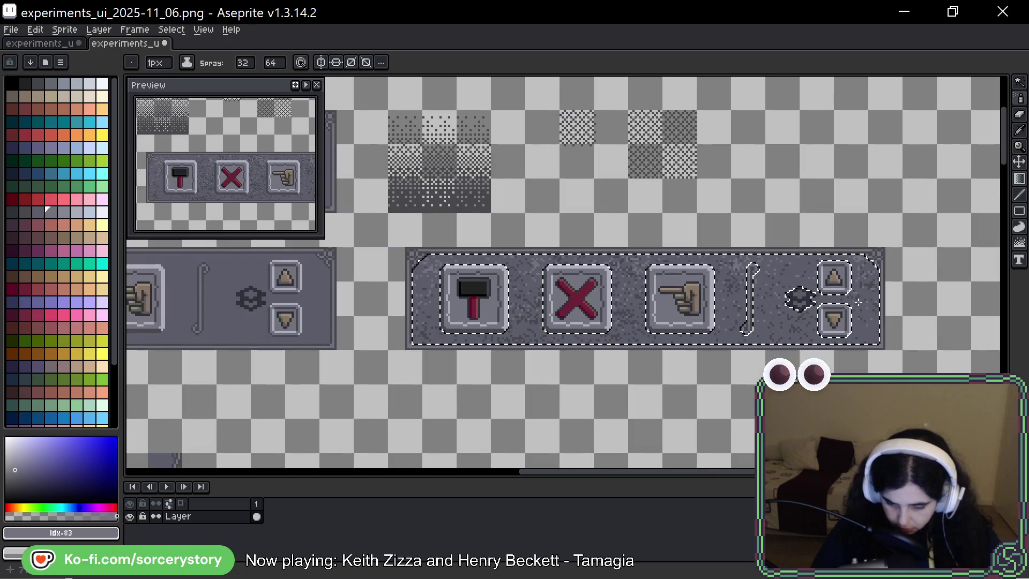
drag(858, 300, 749, 266)
scroll(749, 265, down, 2)
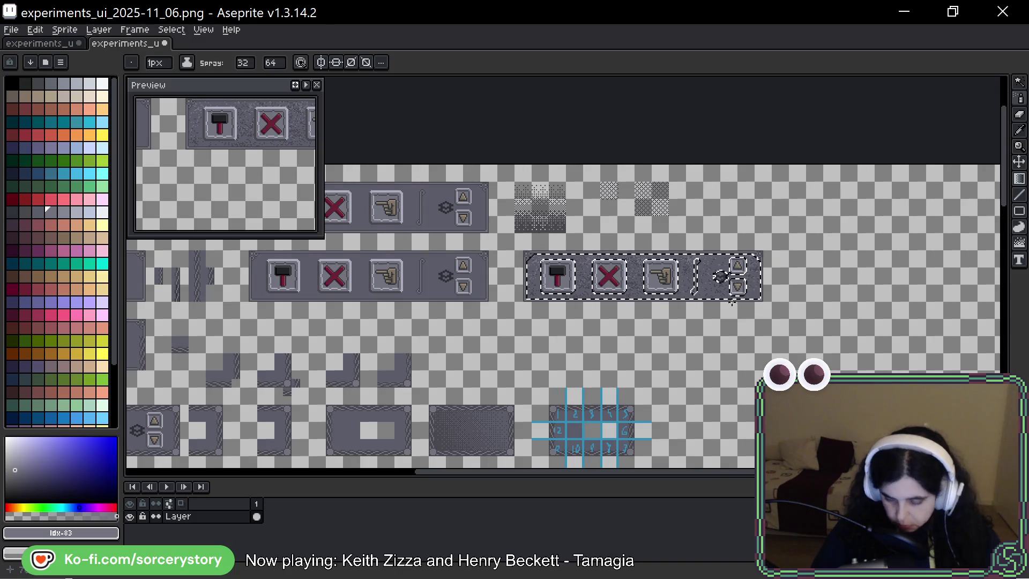
scroll(732, 302, up, 2)
key(ctrl+d)
drag(638, 280, 717, 342)
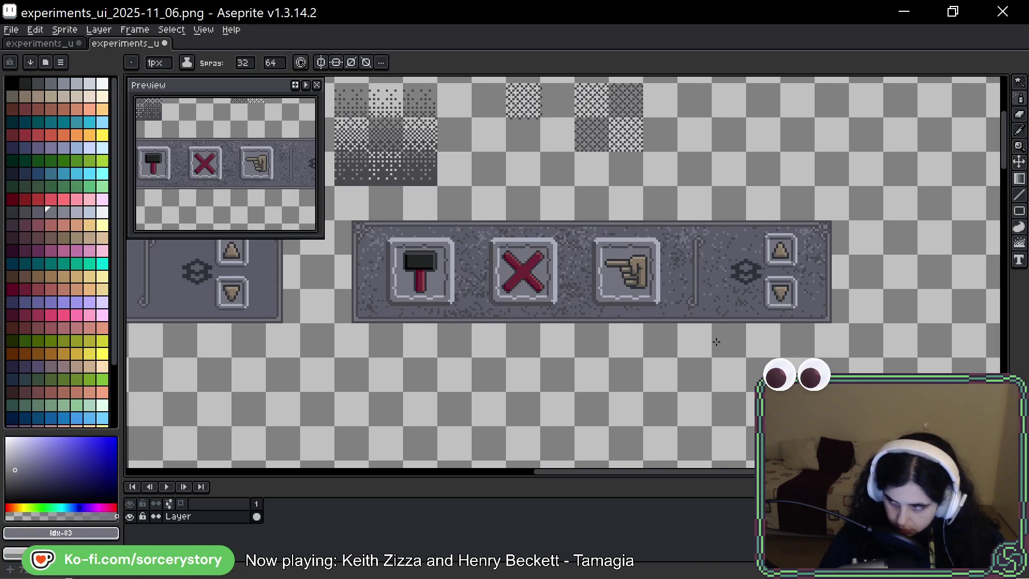
key(v)
key(ctrl+h)
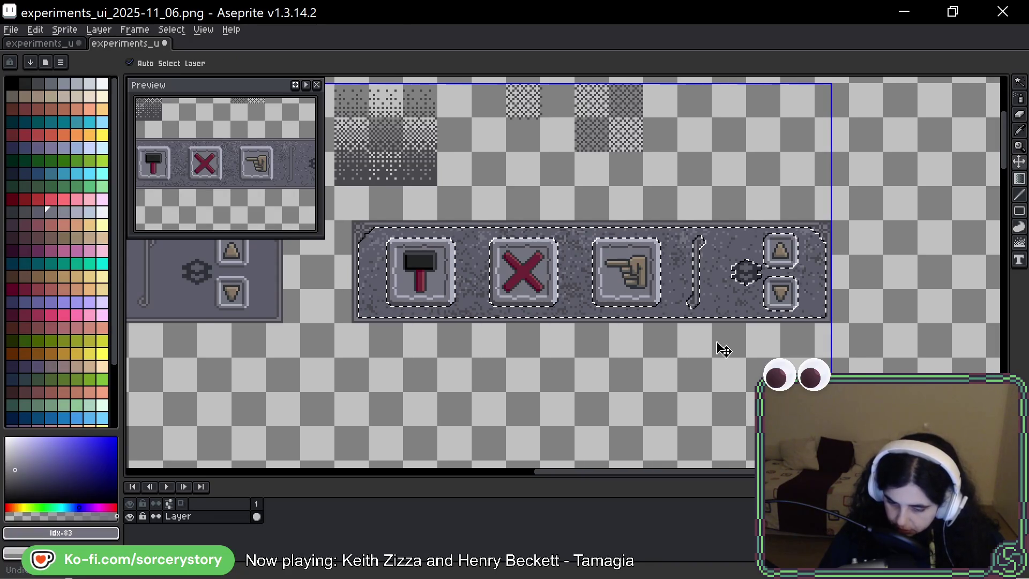
key(shift+b)
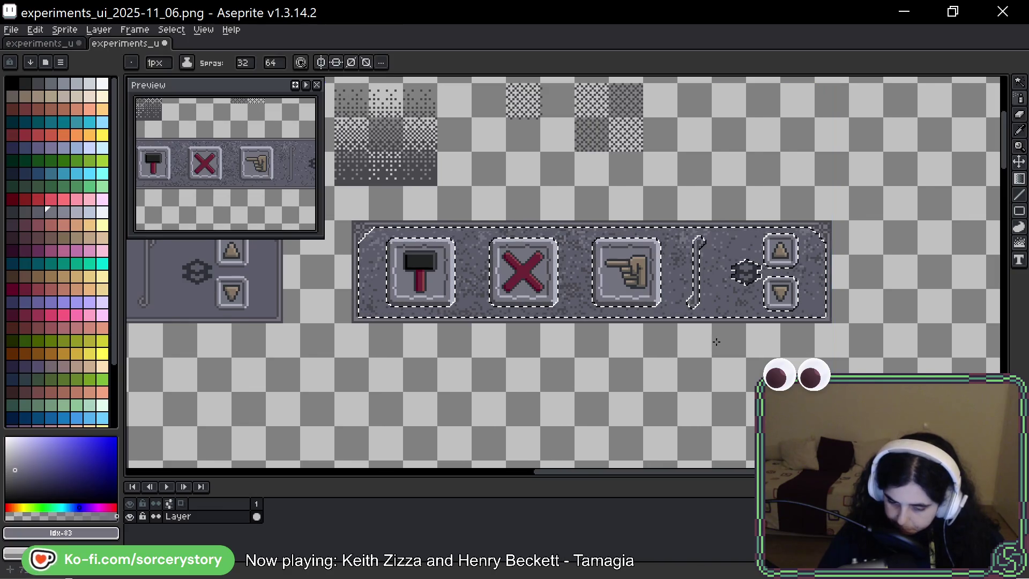
scroll(746, 237, up, 1)
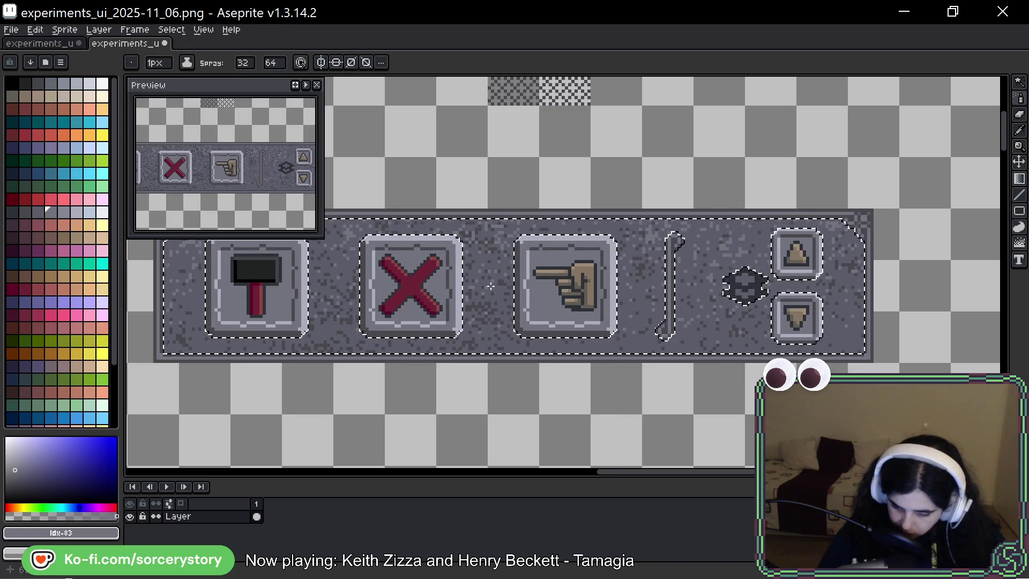
mouse_move(382, 245)
mouse_down()
mouse_move(591, 256)
mouse_move(308, 246)
mouse_up()
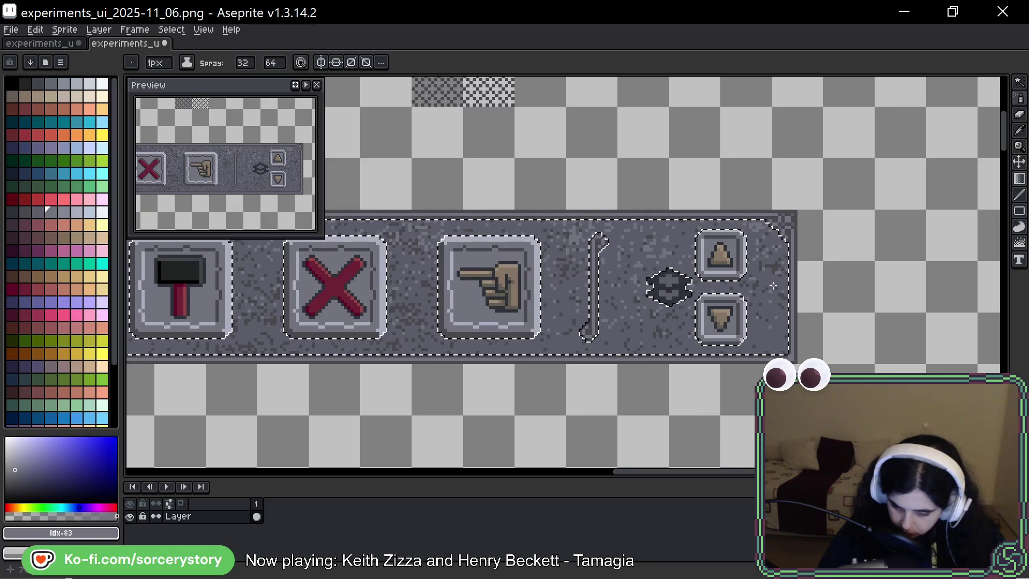
key(ctrl+d)
scroll(800, 296, down, 2)
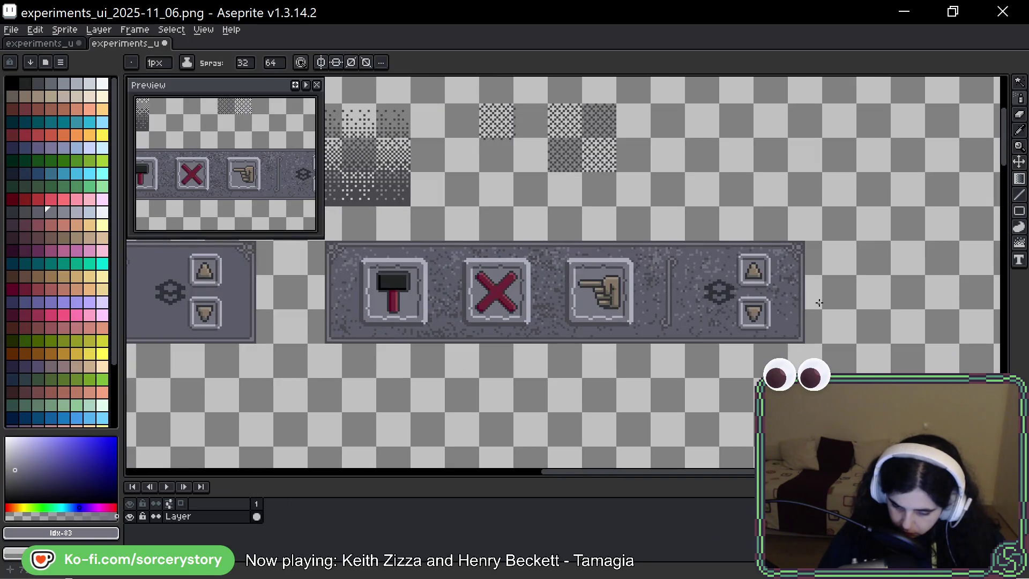
scroll(819, 303, down, 2)
scroll(819, 303, up, 2)
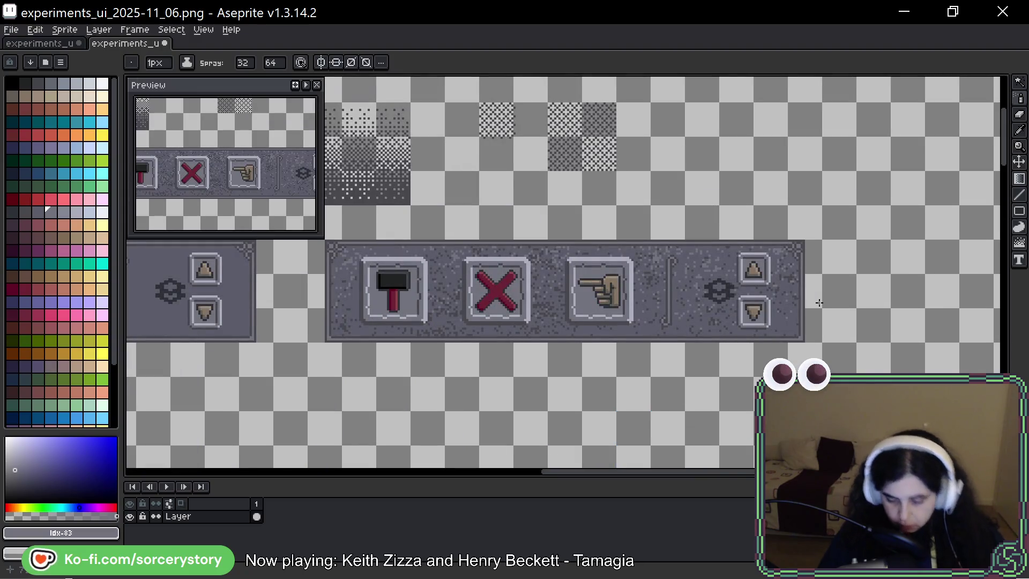
scroll(808, 307, down, 2)
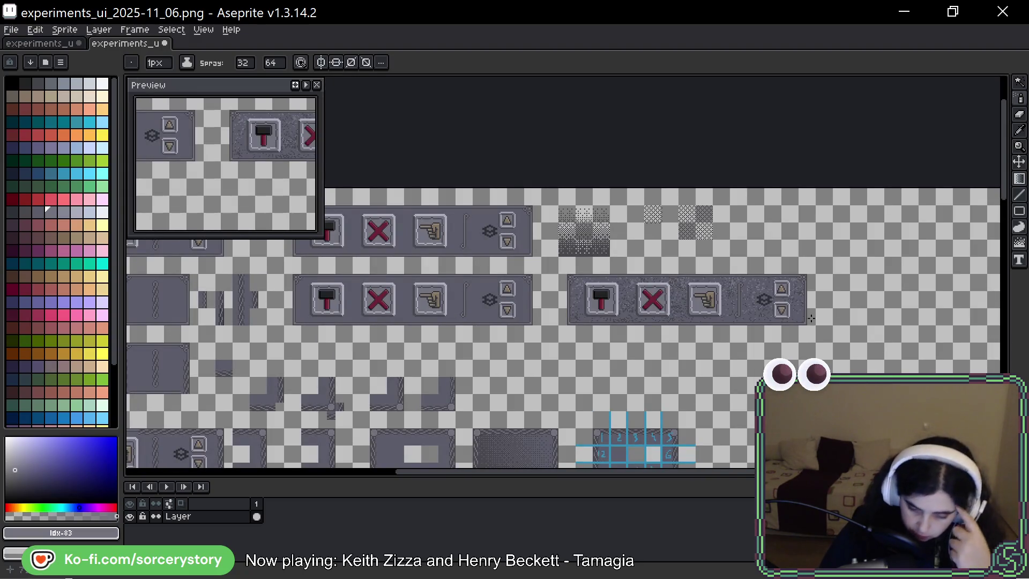
scroll(789, 294, up, 2)
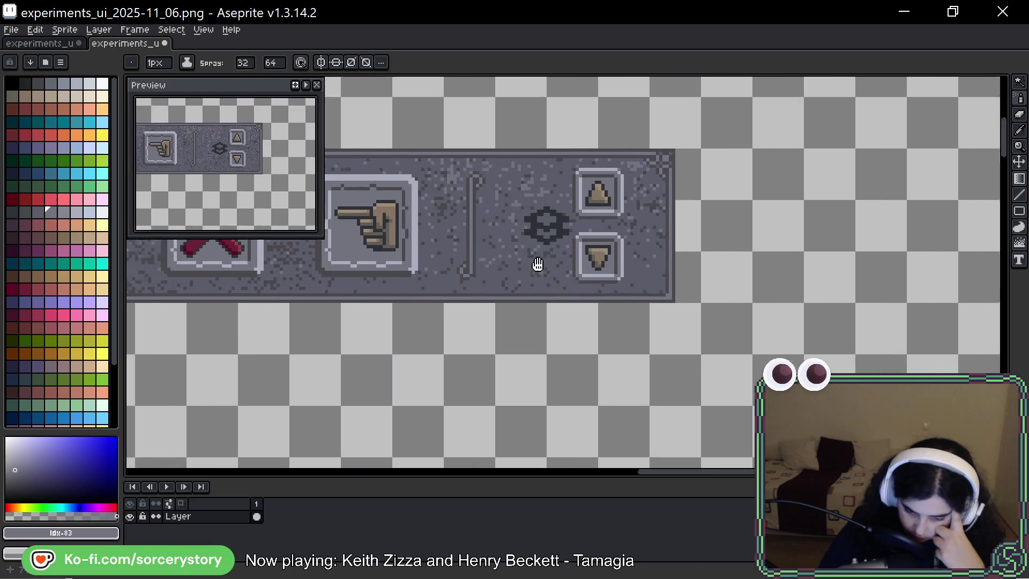
scroll(788, 294, down, 2)
scroll(787, 298, down, 1)
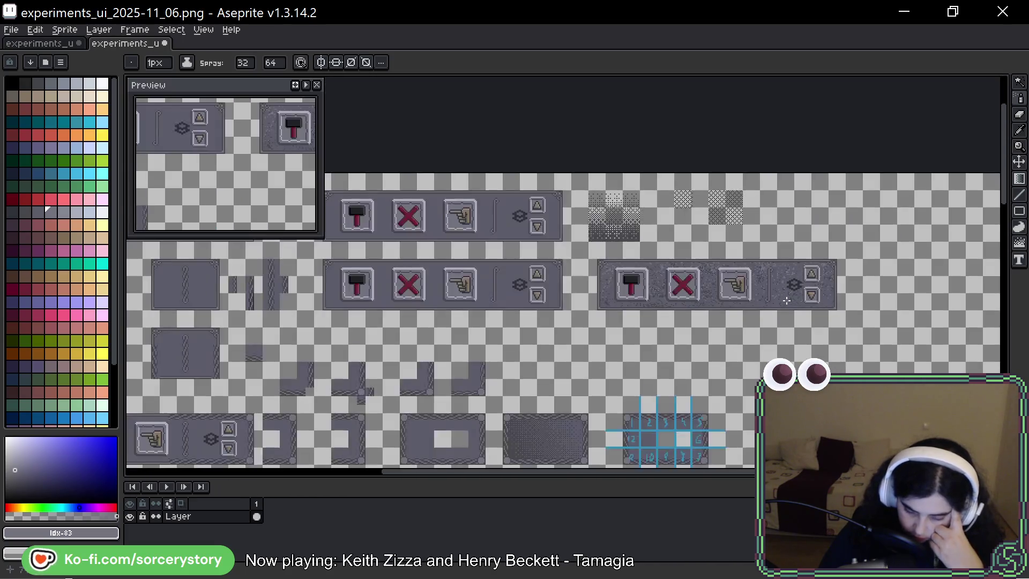
mouse_move(821, 300)
mouse_down()
mouse_move(710, 296)
mouse_move(689, 310)
mouse_move(499, 318)
mouse_up()
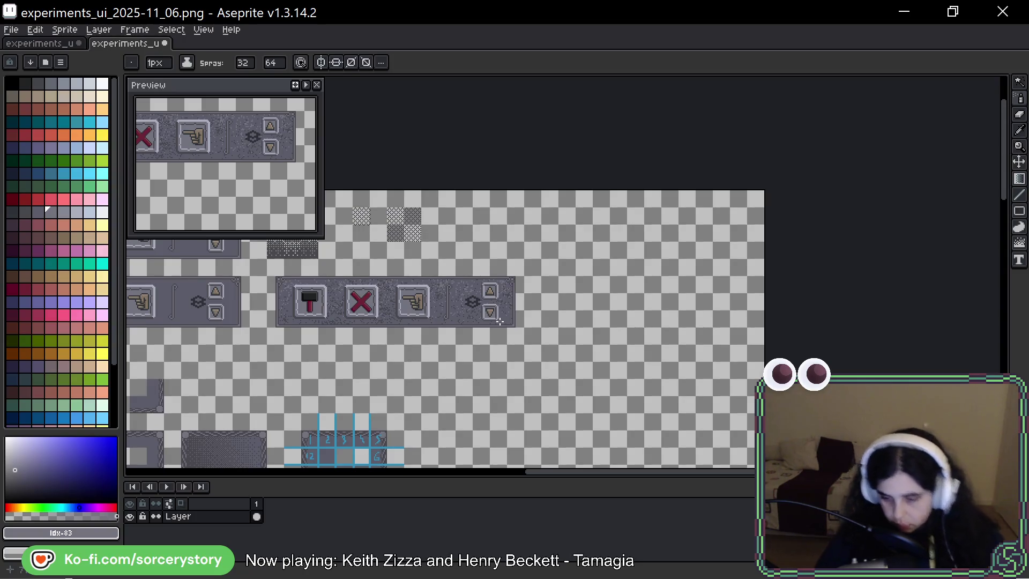
Rectangle-select the middle section of the divider on the plain panel
click(1021, 82)
click(938, 82)
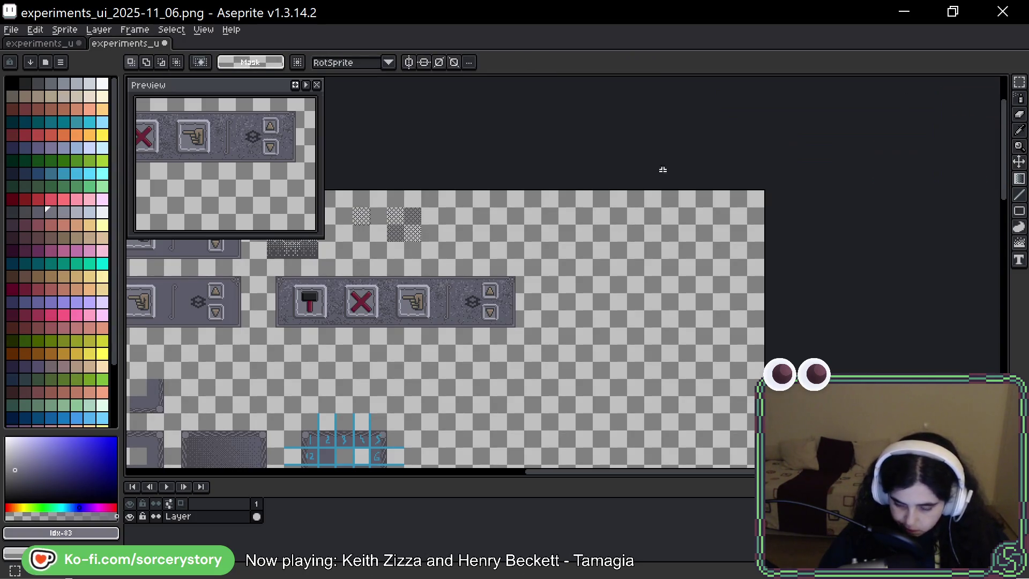
drag(508, 240, 691, 226)
scroll(443, 291, up, 3)
scroll(443, 291, down, 1)
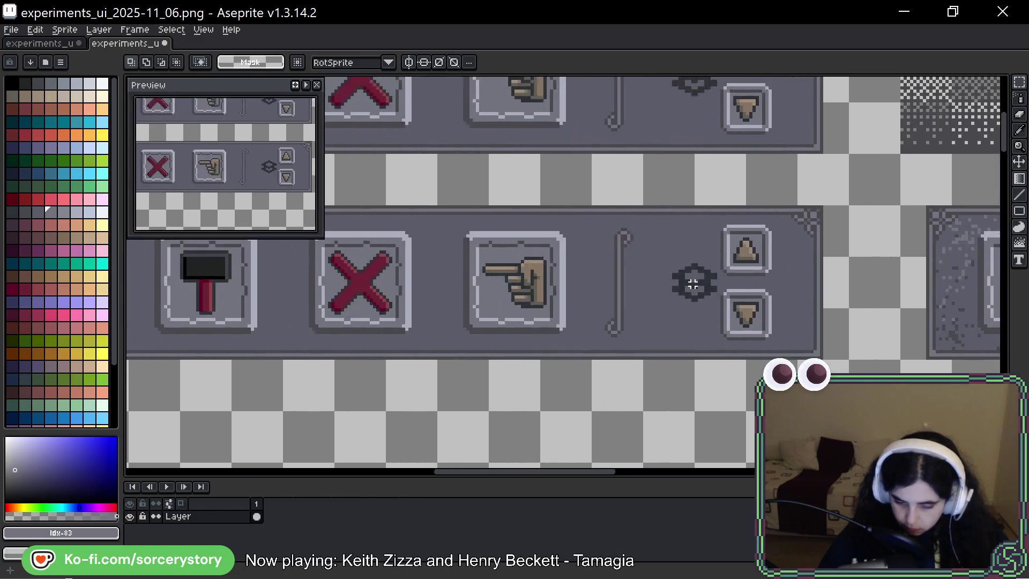
mouse_move(642, 450)
mouse_down()
mouse_move(881, 357)
mouse_move(669, 338)
mouse_up()
scroll(563, 319, up, 2)
drag(508, 273, 597, 361)
scroll(562, 310, up, 2)
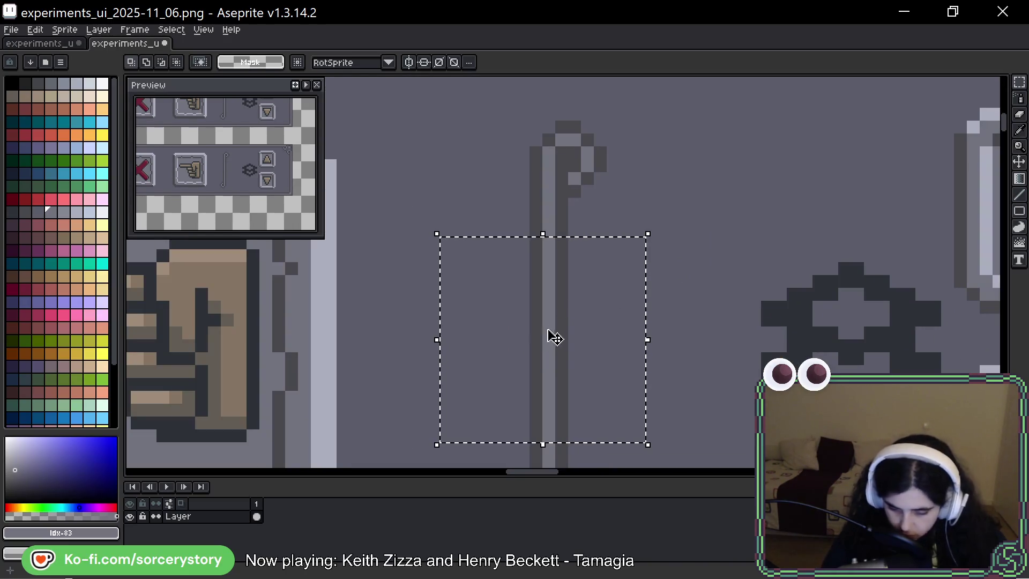
Shift the selected divider section one pixel left and paint its leftover column with background grey
key(b)
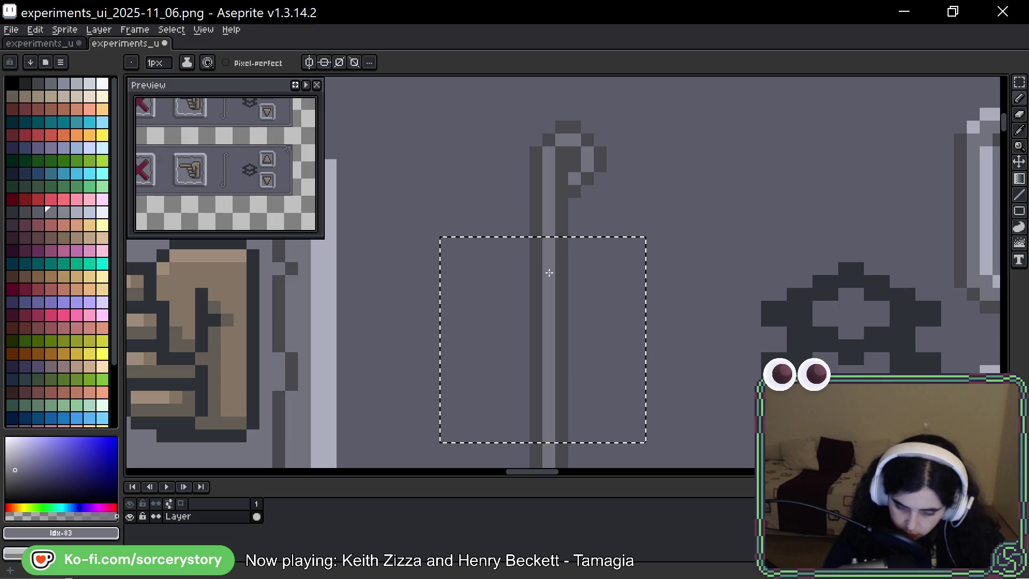
key(shift)
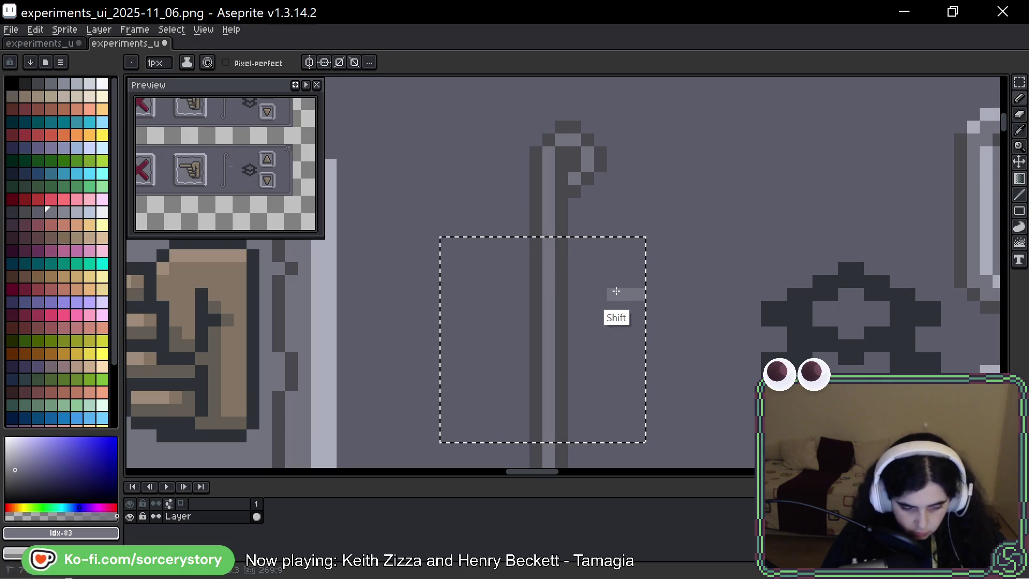
key(shift+Left)
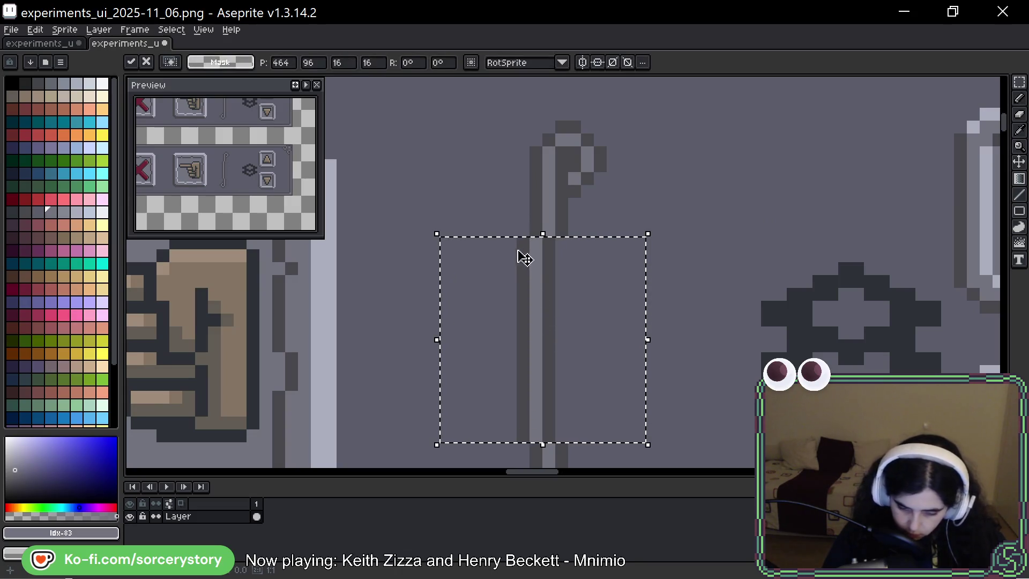
key(Return)
alt+click(515, 284)
drag(524, 248, 523, 426)
Erase a two-pixel column of the divider line and deselect
key(space)
drag(629, 362, 654, 242)
scroll(651, 237, down, 1)
key(m)
key(ctrl+d)
key(e)
mouse_move(578, 215)
mouse_down()
mouse_move(587, 282)
mouse_move(594, 160)
mouse_move(592, 256)
mouse_move(583, 186)
mouse_move(609, 168)
mouse_move(590, 179)
mouse_move(615, 410)
mouse_move(584, 393)
mouse_up()
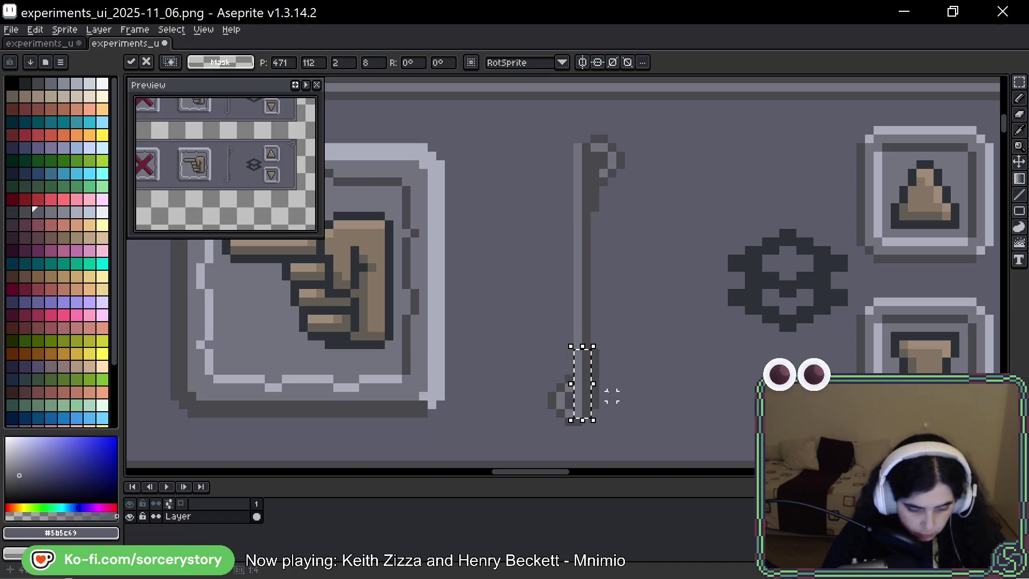
key(ctrl+d)
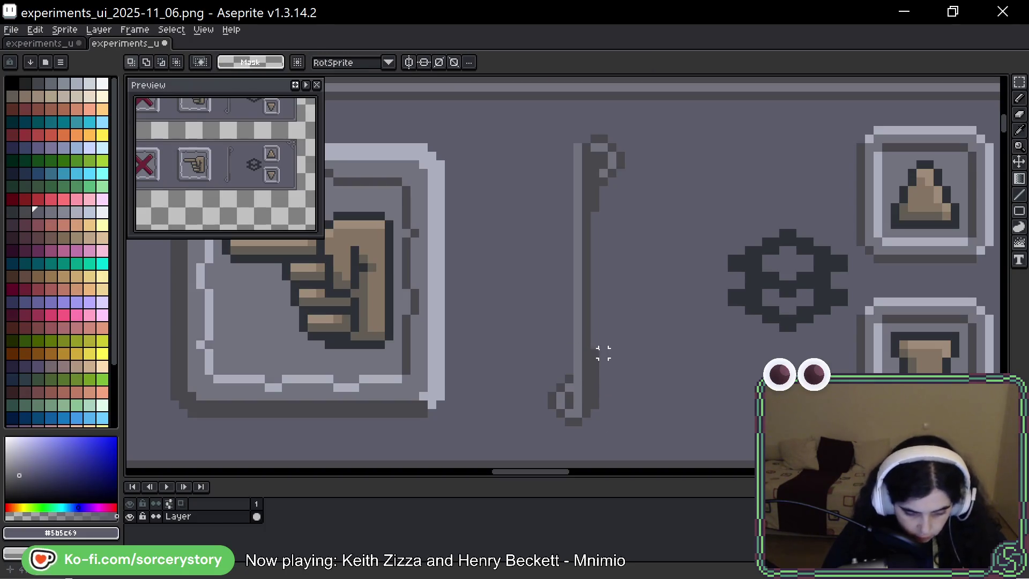
Paint out the divider's bottom dark pixels, bottom-left hook and top flag
key(alt)
drag(579, 422, 568, 422)
drag(566, 382, 552, 404)
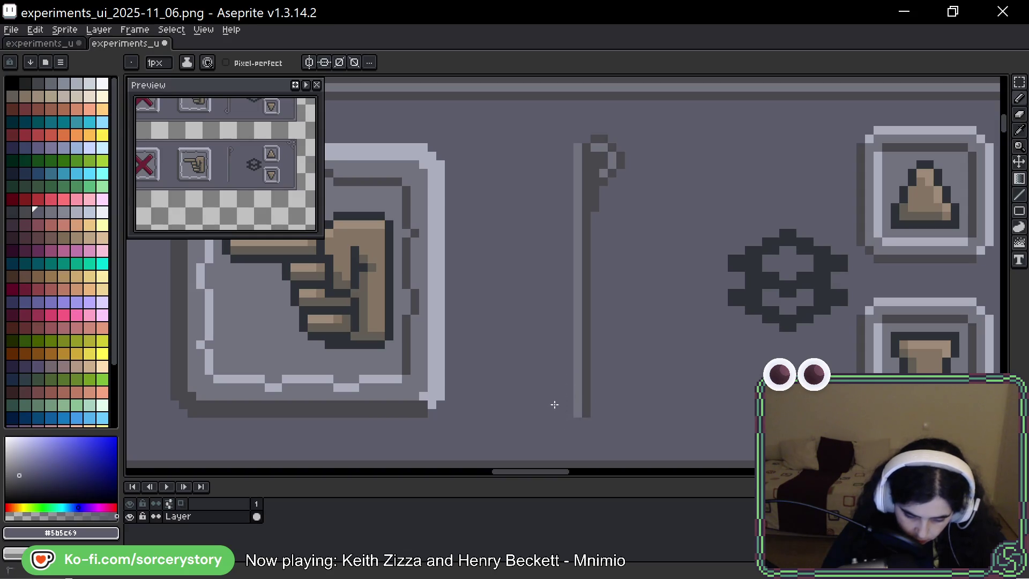
mouse_move(595, 134)
mouse_down()
mouse_move(595, 209)
mouse_move(622, 158)
mouse_up()
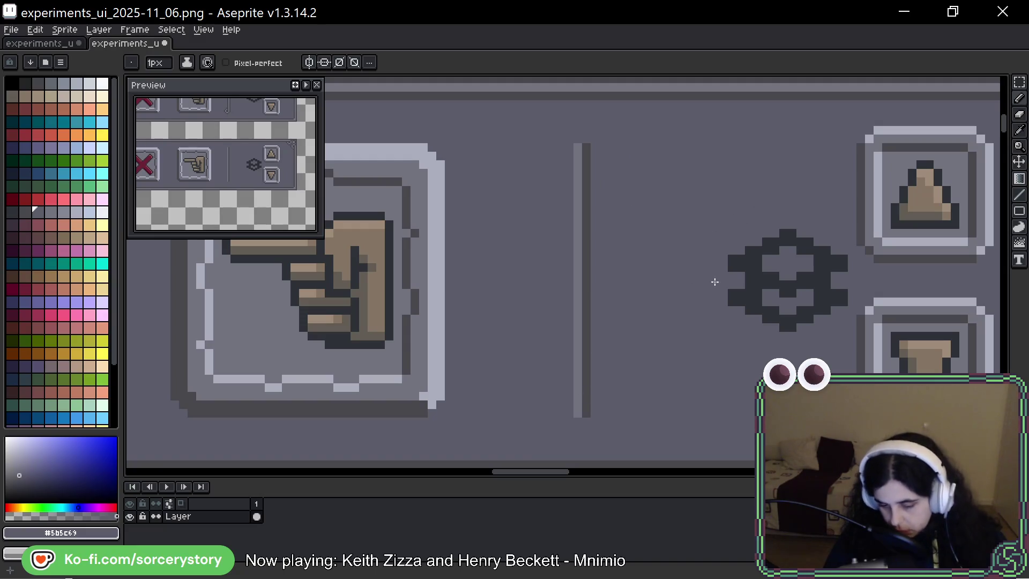
Pick the gear's dark colour and draw down the bar's right column, undoing the overextended stroke
key(space)
drag(659, 272, 620, 292)
drag(616, 386, 562, 364)
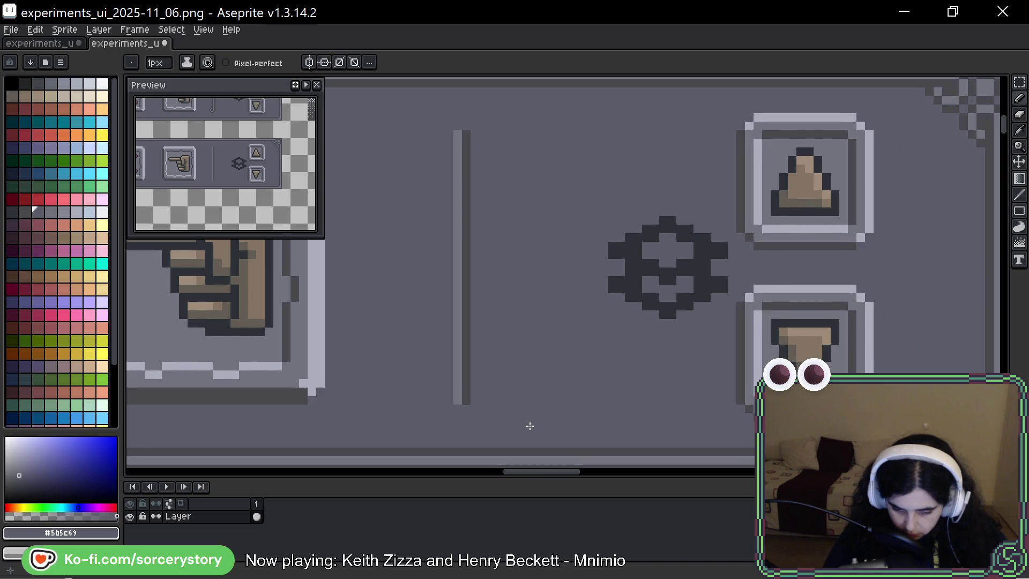
alt+click(632, 246)
drag(467, 133, 466, 404)
key(ctrl+z)
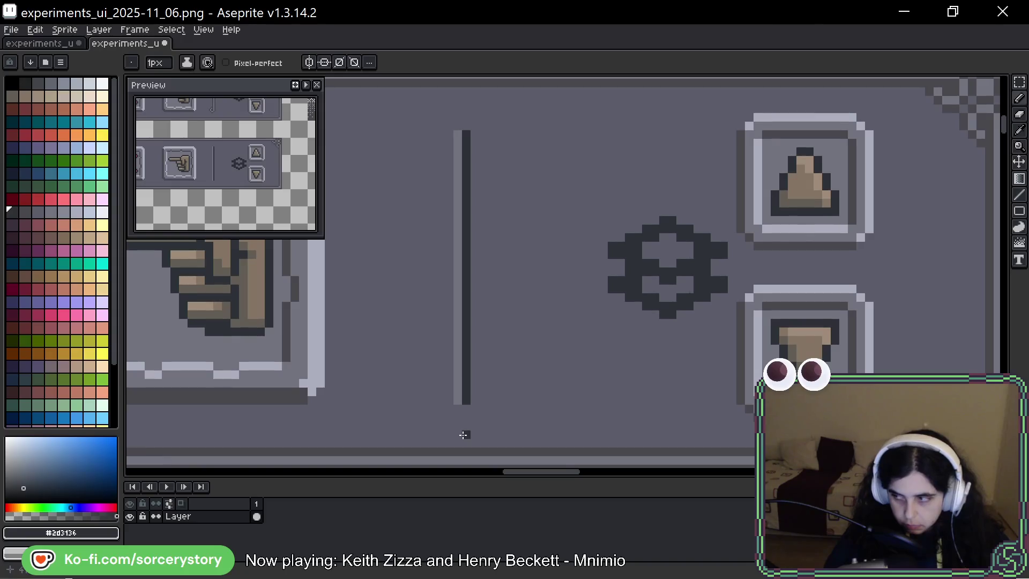
Switch back to the pencil and zoom out to show the hammer, X and hand button row
drag(893, 223, 878, 229)
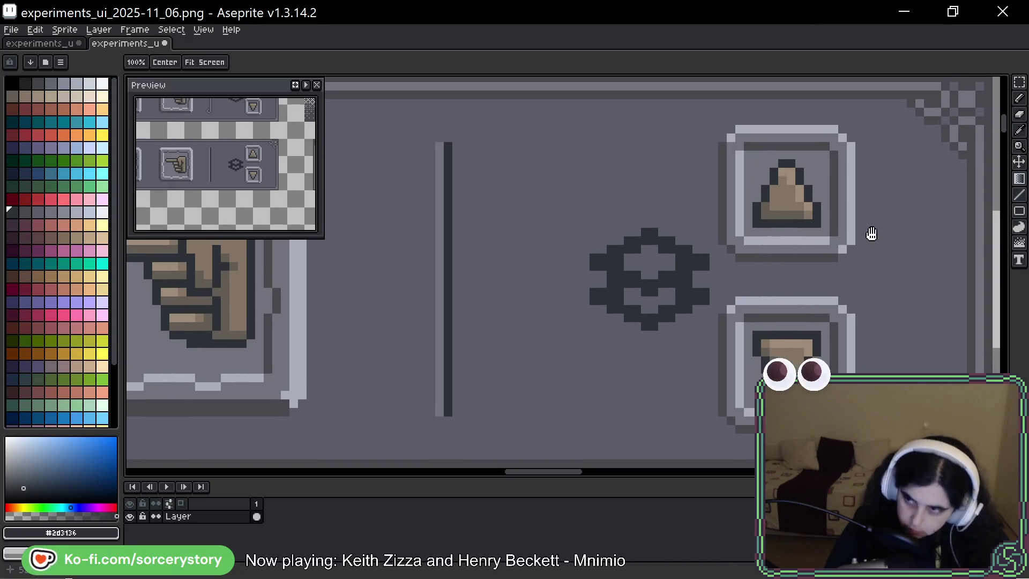
mouse_move(896, 267)
mouse_down()
mouse_move(846, 235)
mouse_move(845, 301)
mouse_move(880, 280)
mouse_move(875, 295)
mouse_up()
key(b)
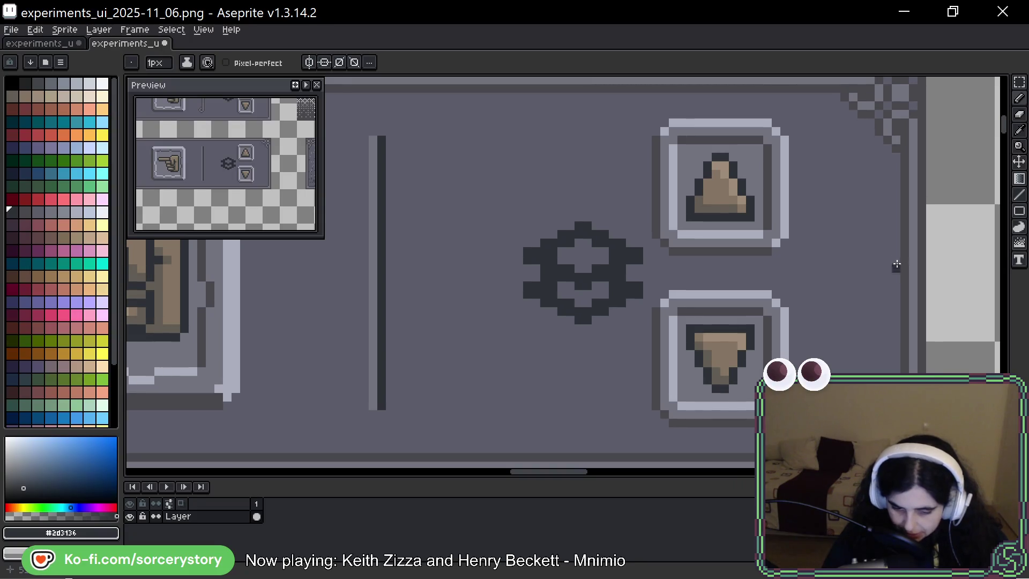
scroll(880, 104, down, 3)
scroll(867, 205, left, 5)
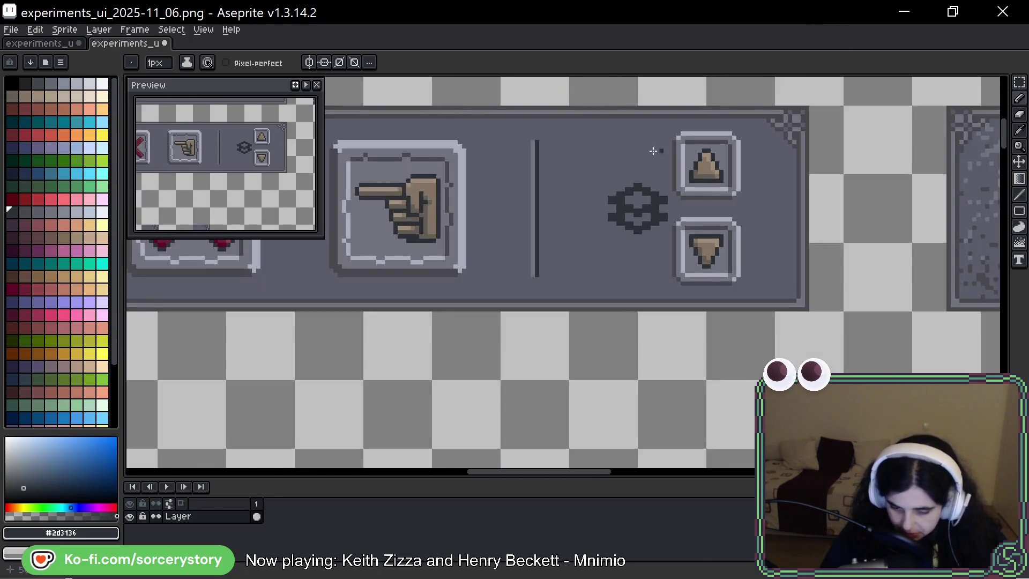
scroll(867, 204, down, 1)
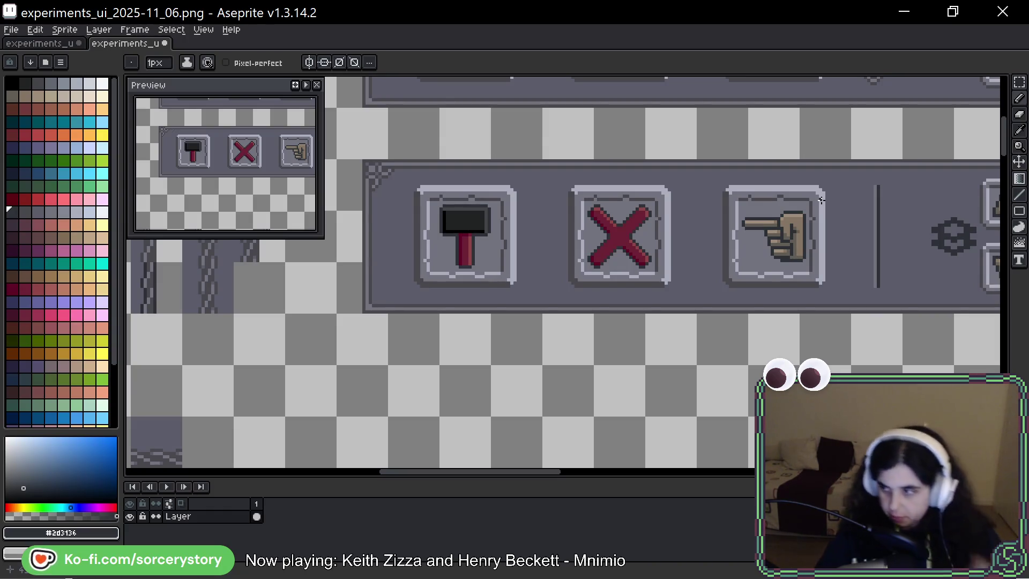
Add dark shadow pixels at the hammer button's top-right corner and dark lines down its right and left edges
scroll(544, 178, up, 5)
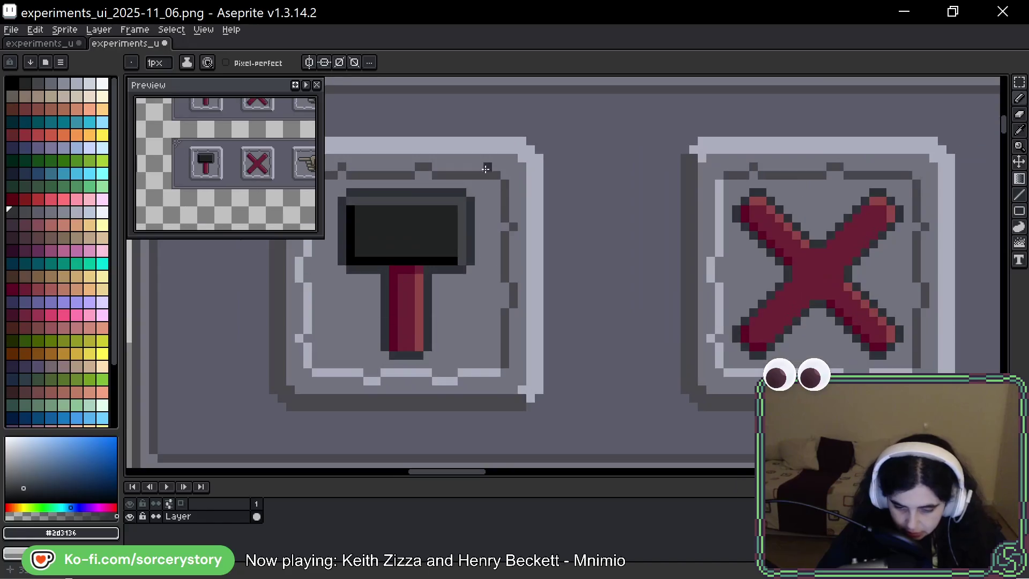
drag(551, 166, 709, 166)
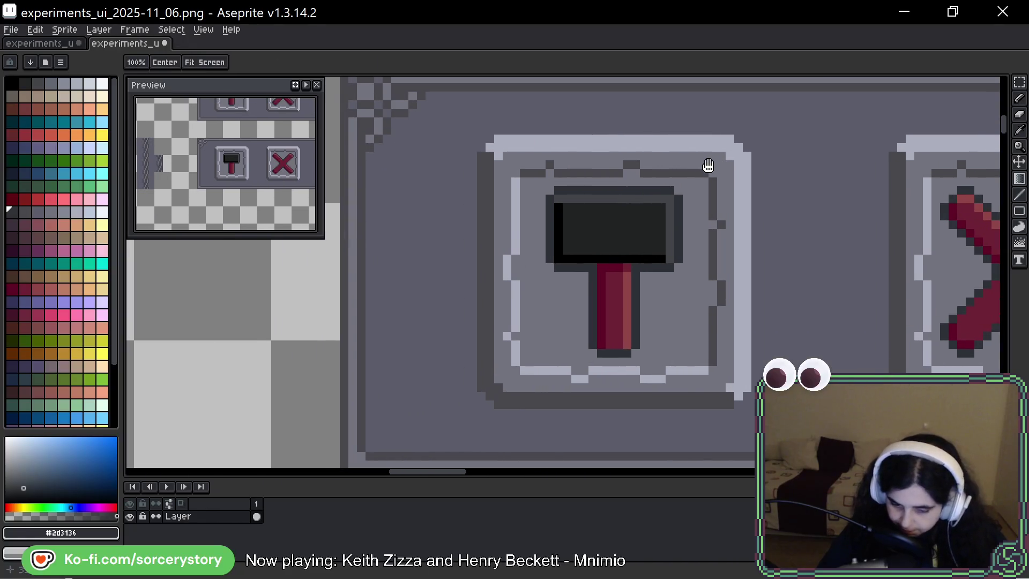
click(730, 139)
click(739, 147)
click(746, 163)
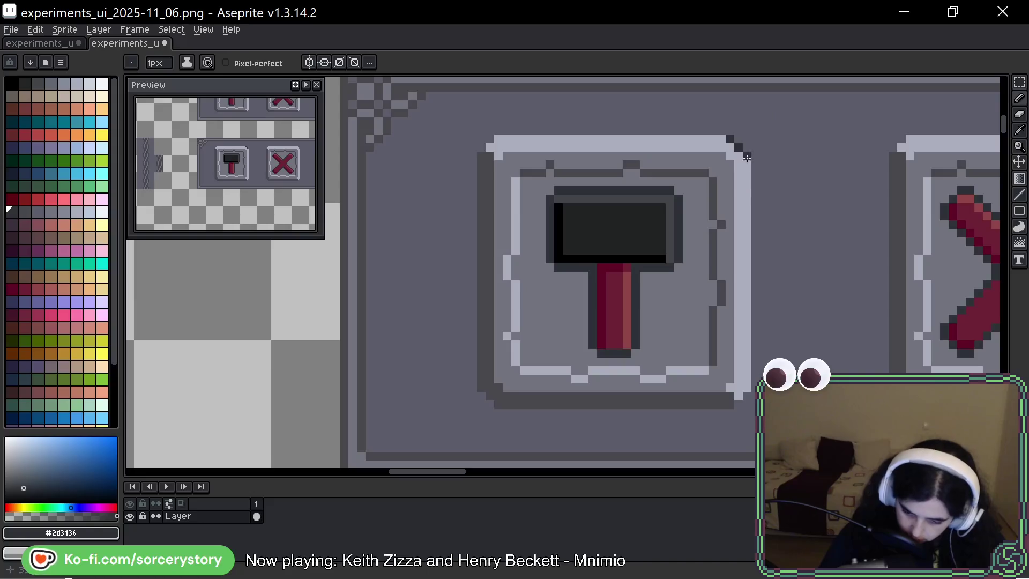
click(1019, 195)
drag(747, 157, 747, 383)
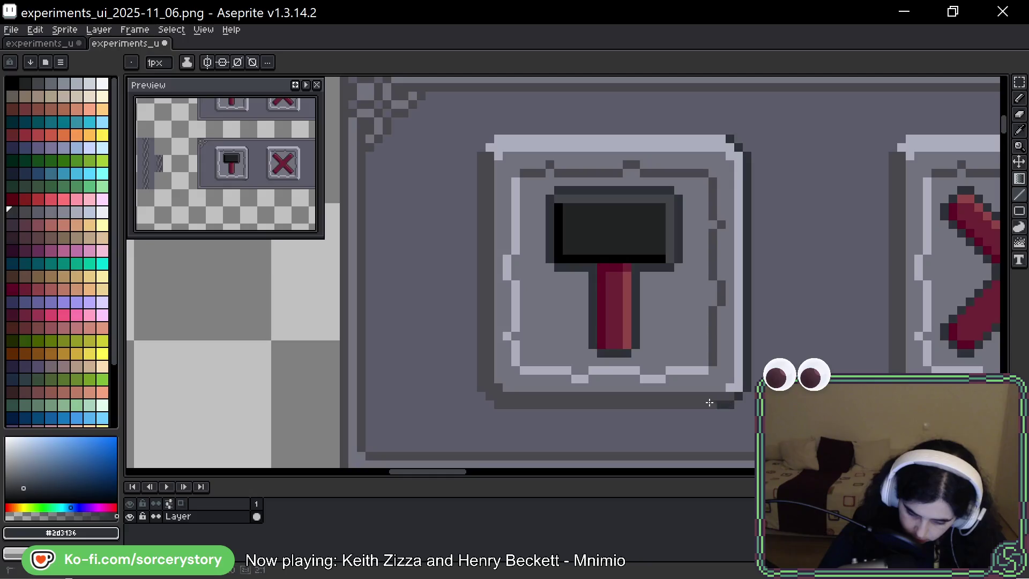
mouse_move(482, 388)
mouse_down()
mouse_move(484, 160)
mouse_move(624, 138)
mouse_move(732, 137)
mouse_up()
Try a dark stroke along the X button's left edge, then undo it
scroll(755, 132, down, 4)
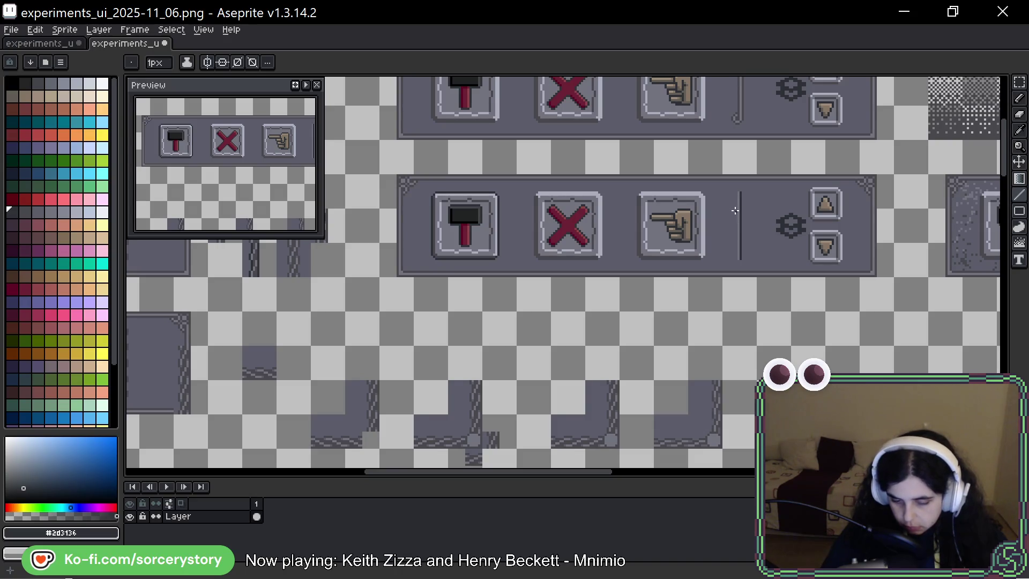
key(v)
key(b)
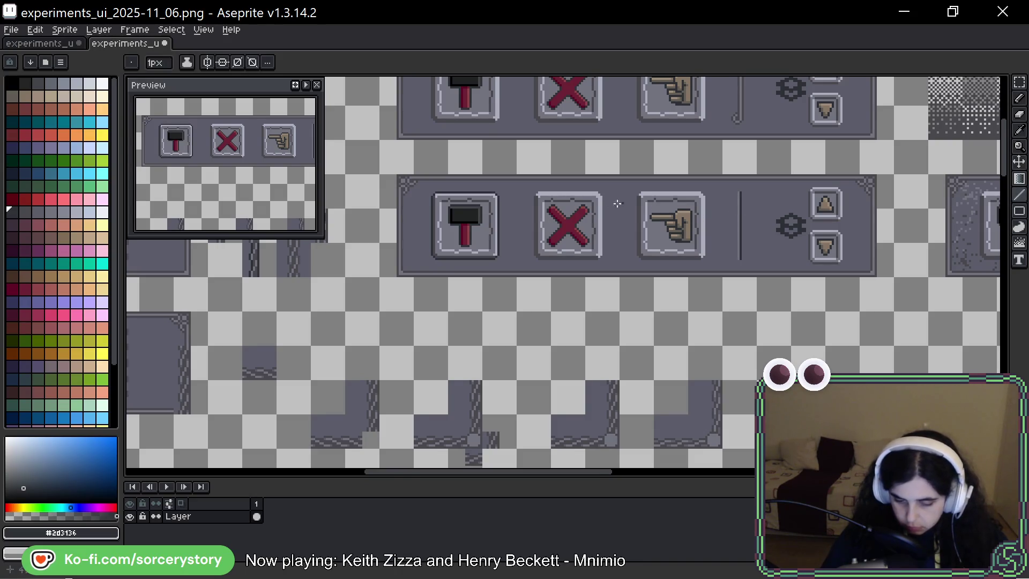
scroll(620, 203, up, 4)
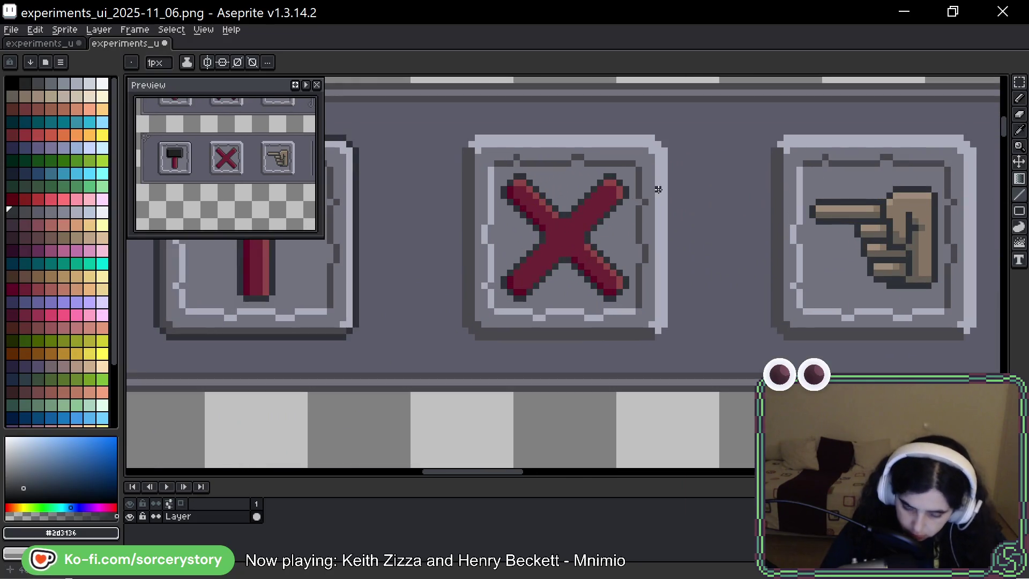
drag(465, 151, 462, 321)
key(ctrl+z)
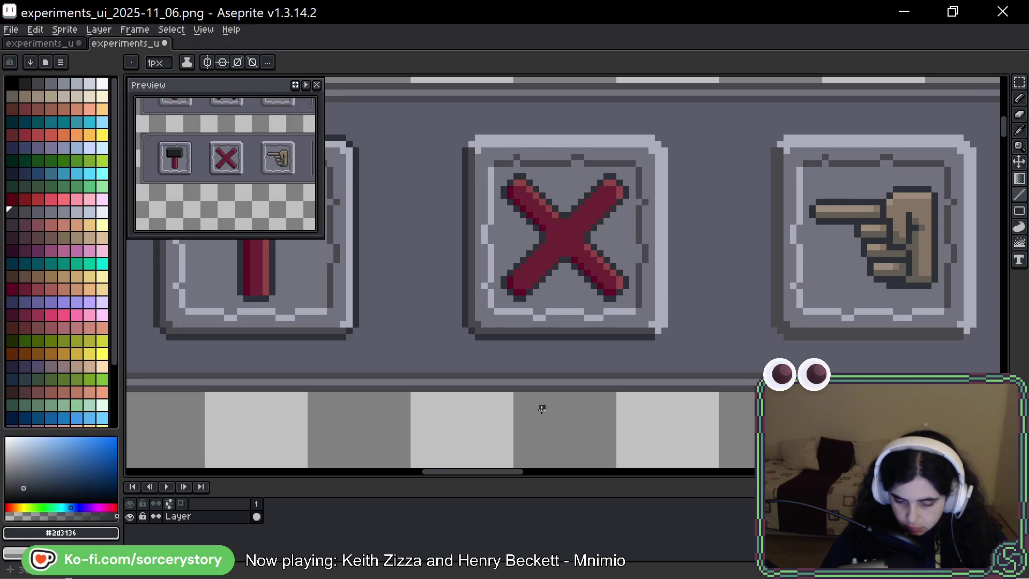
Darken the hand button's right side, then repaint its top and right borders in a lighter grey
key(space)
drag(942, 225, 736, 222)
drag(567, 144, 568, 317)
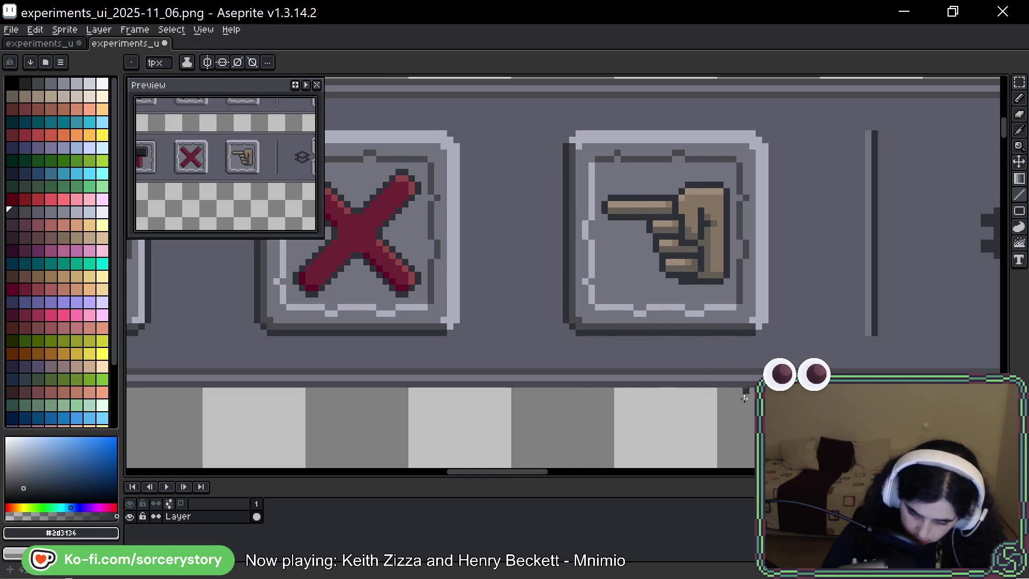
key(space)
drag(846, 277, 772, 295)
alt+click(748, 330)
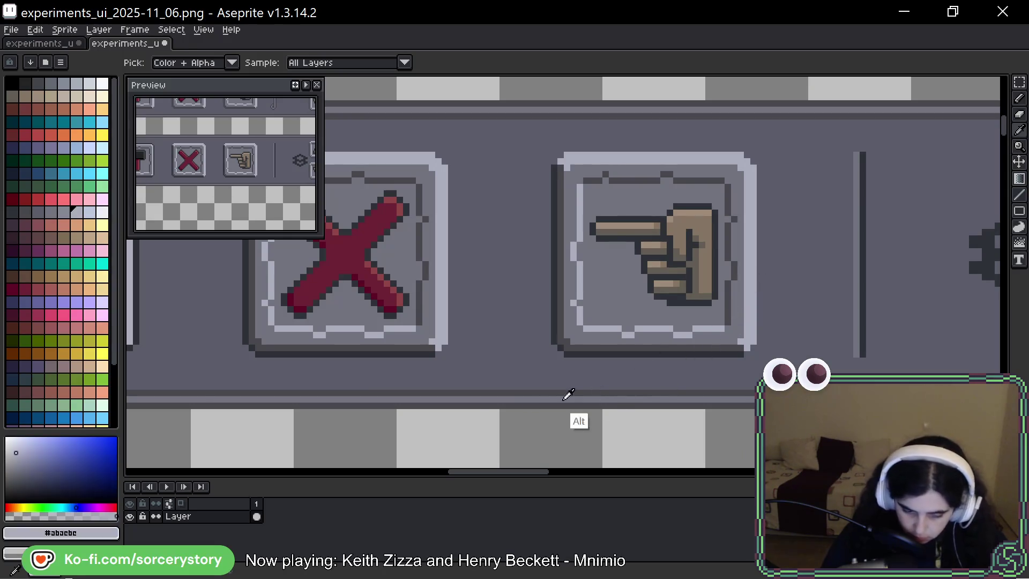
click(89, 212)
drag(573, 155, 735, 157)
click(613, 148)
drag(754, 169, 754, 342)
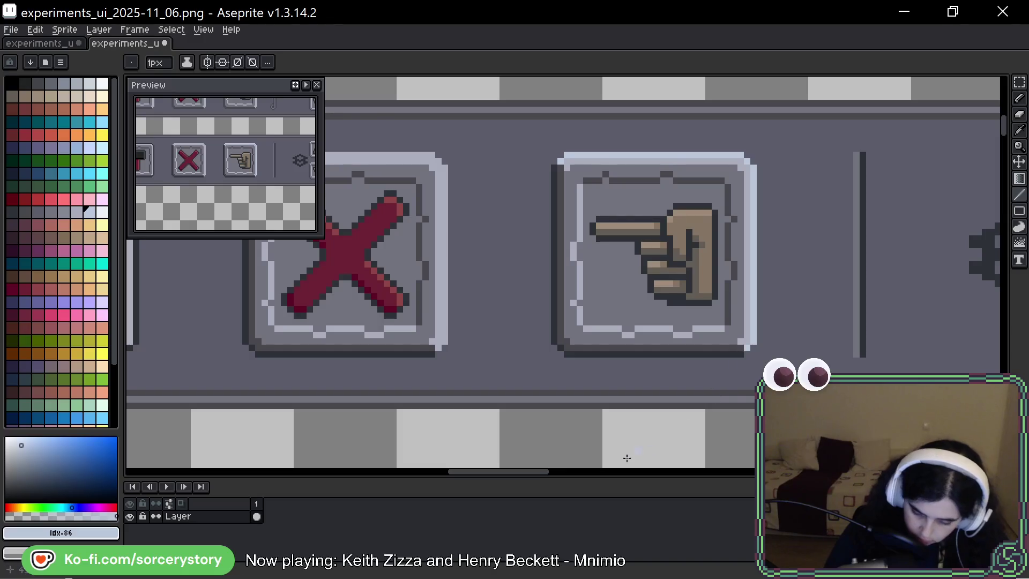
Select the grey panel background with the Magic Wand
drag(598, 379, 781, 356)
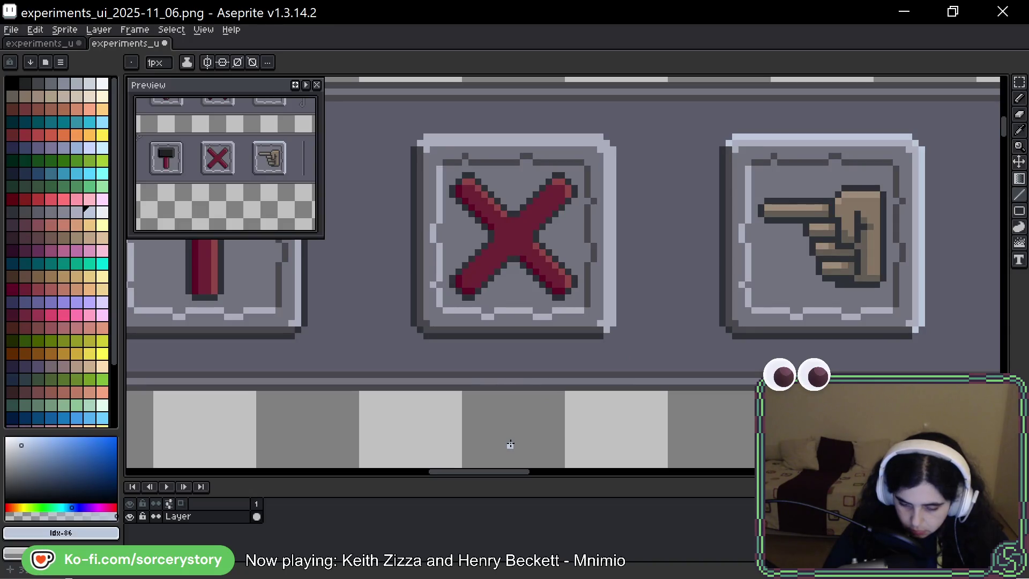
mouse_move(695, 301)
mouse_down()
mouse_move(944, 223)
mouse_move(899, 257)
mouse_move(917, 252)
mouse_up()
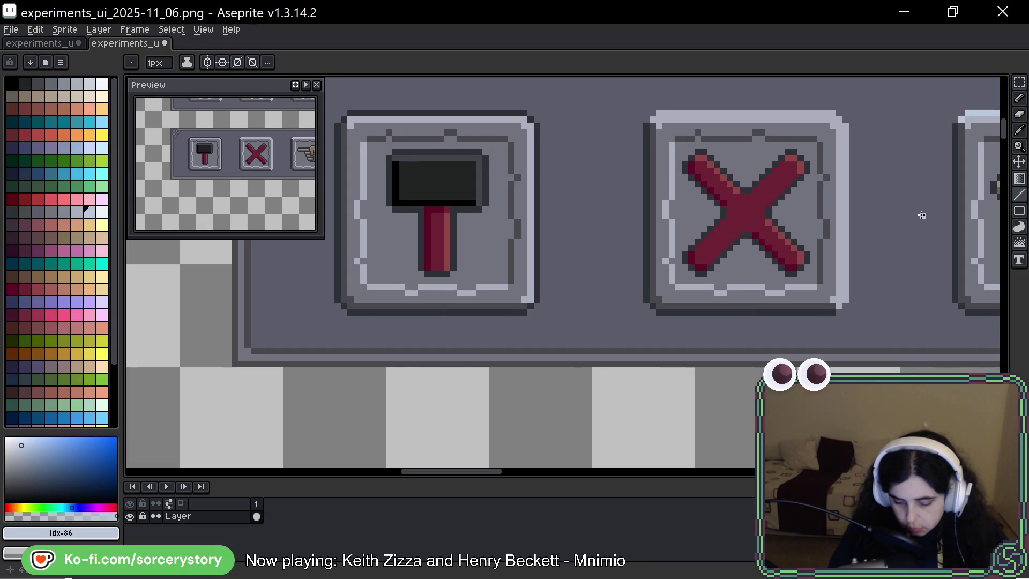
mouse_move(922, 215)
mouse_down()
mouse_move(765, 227)
mouse_move(802, 223)
mouse_move(582, 294)
mouse_up()
key(space)
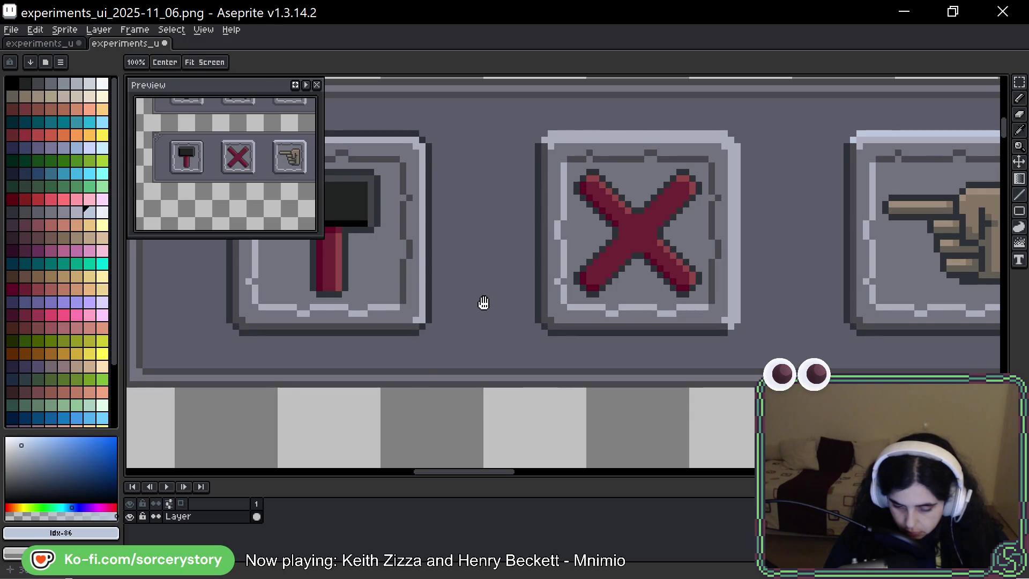
drag(482, 300, 605, 310)
key(w)
click(622, 218)
Pick dark grey #43474d and draw diagonal and vertical grain lines around the hammer and the panel's left edge
key(b)
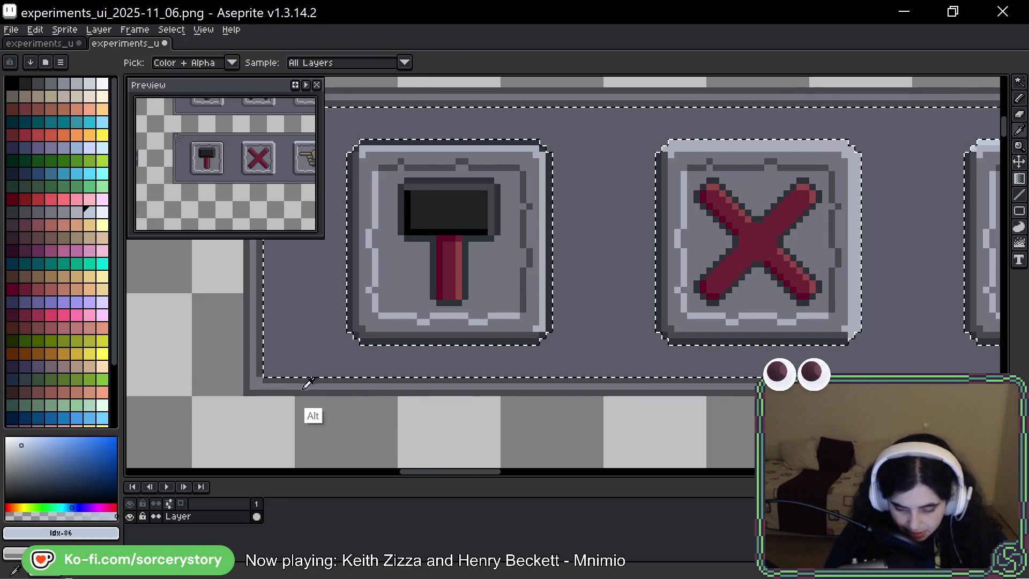
alt+click(271, 392)
drag(365, 285, 438, 333)
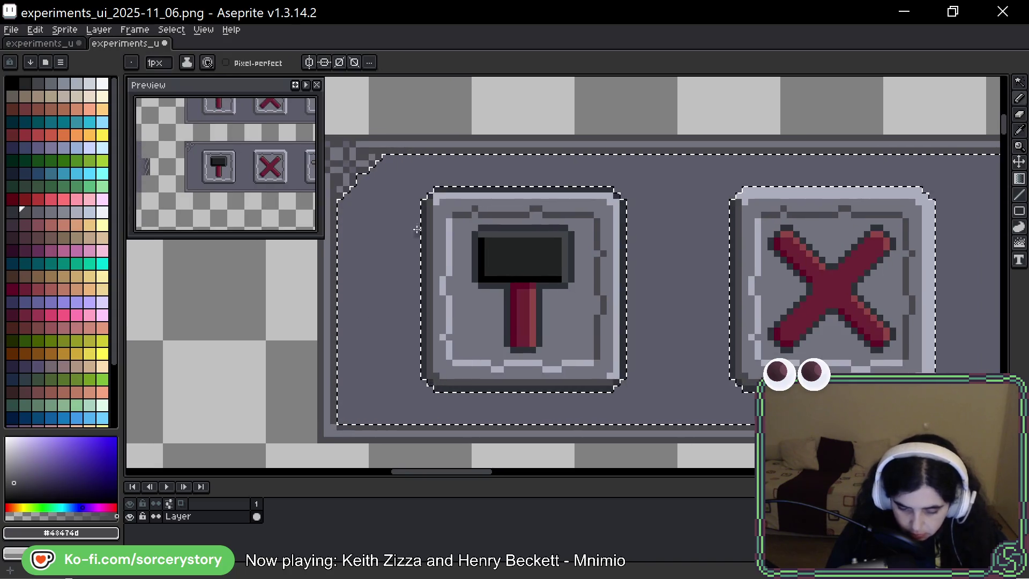
click(342, 276)
shift+click(422, 166)
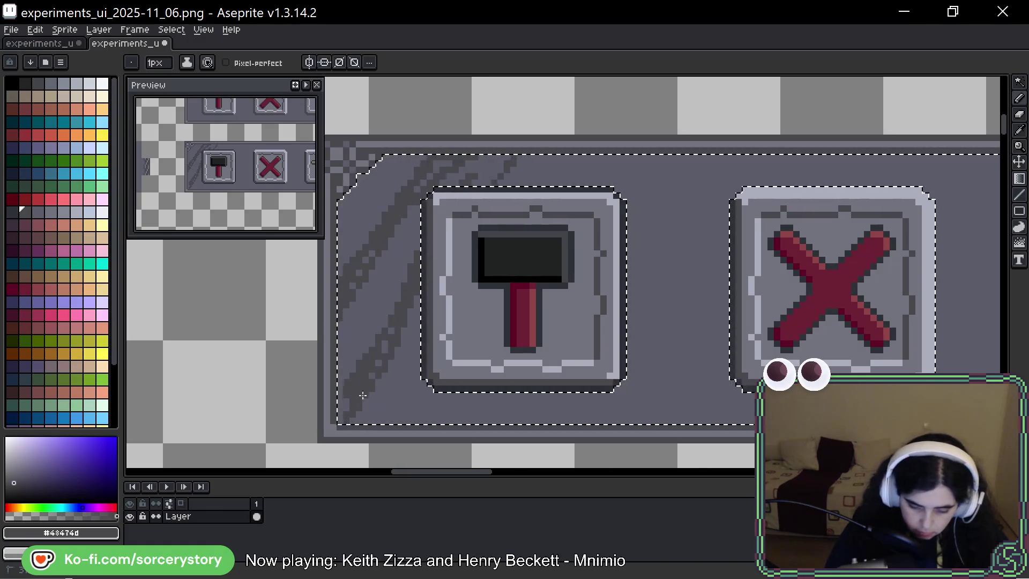
shift+click(527, 425)
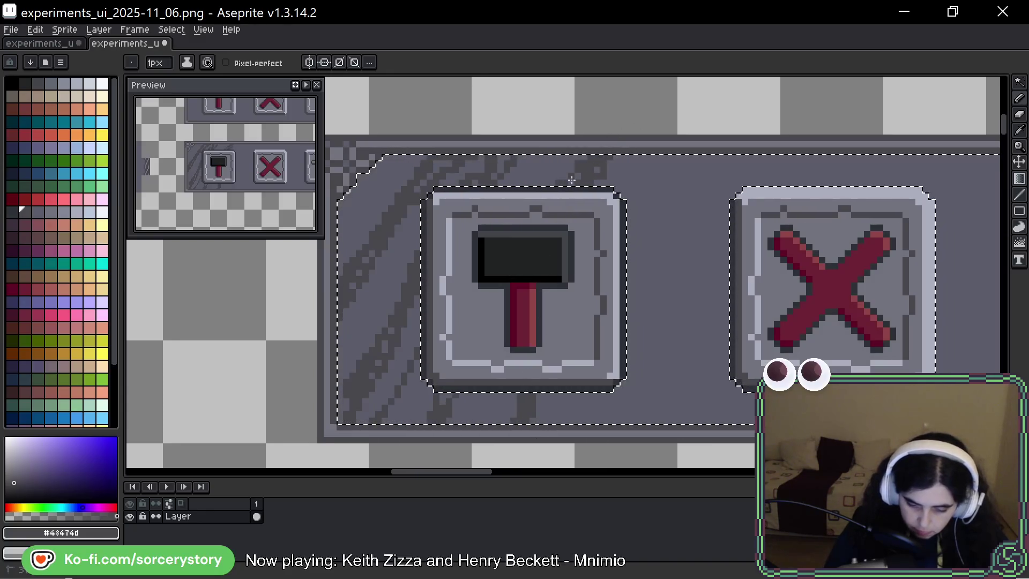
drag(631, 423, 628, 384)
shift+click(773, 185)
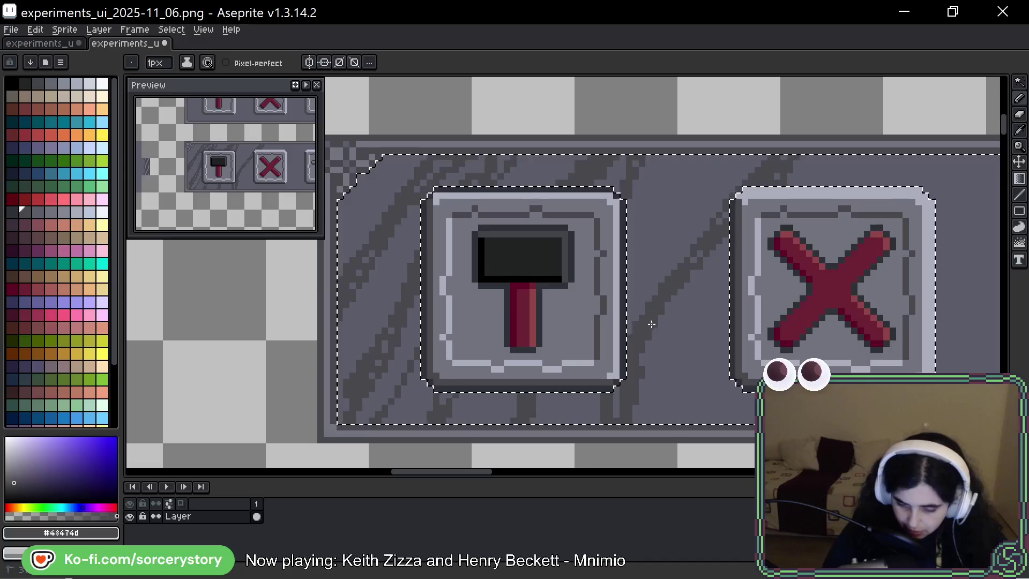
Add more diagonal grain strokes around the X, pointing-hand, gear and arrow buttons
scroll(676, 436, down, 5)
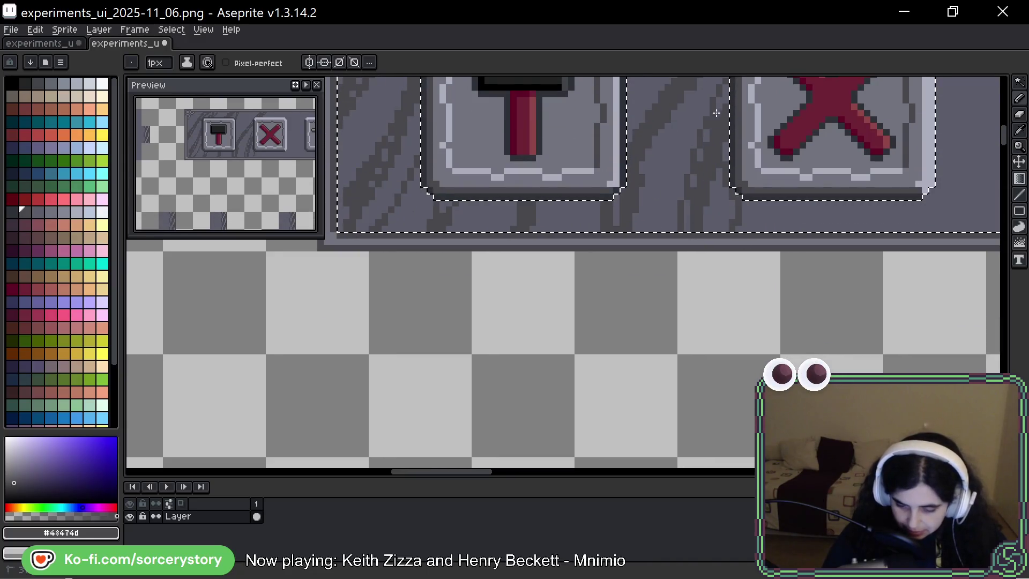
drag(880, 166, 595, 364)
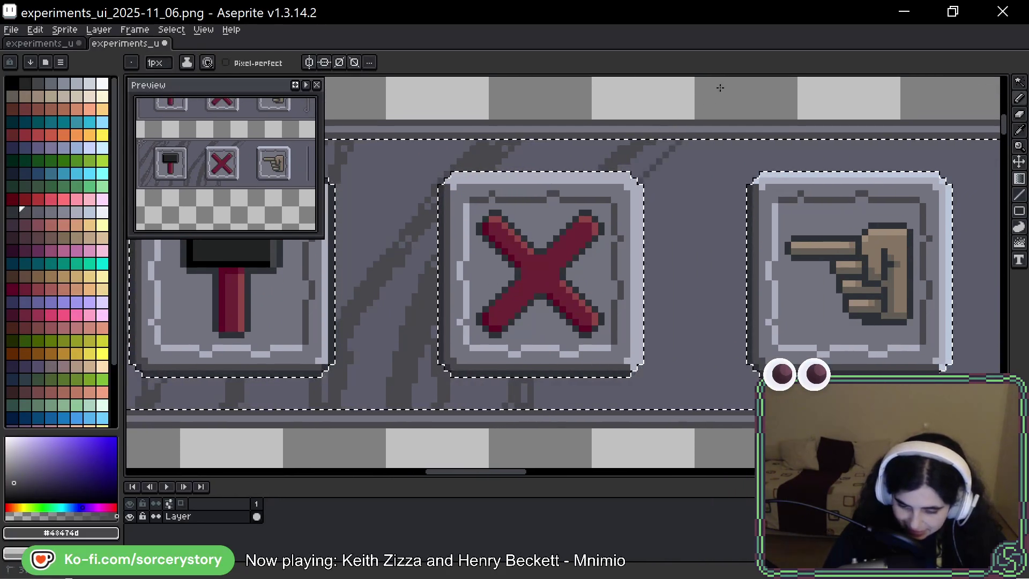
drag(711, 140, 669, 179)
mouse_move(606, 403)
mouse_down()
mouse_move(639, 359)
mouse_move(713, 301)
mouse_move(740, 236)
mouse_up()
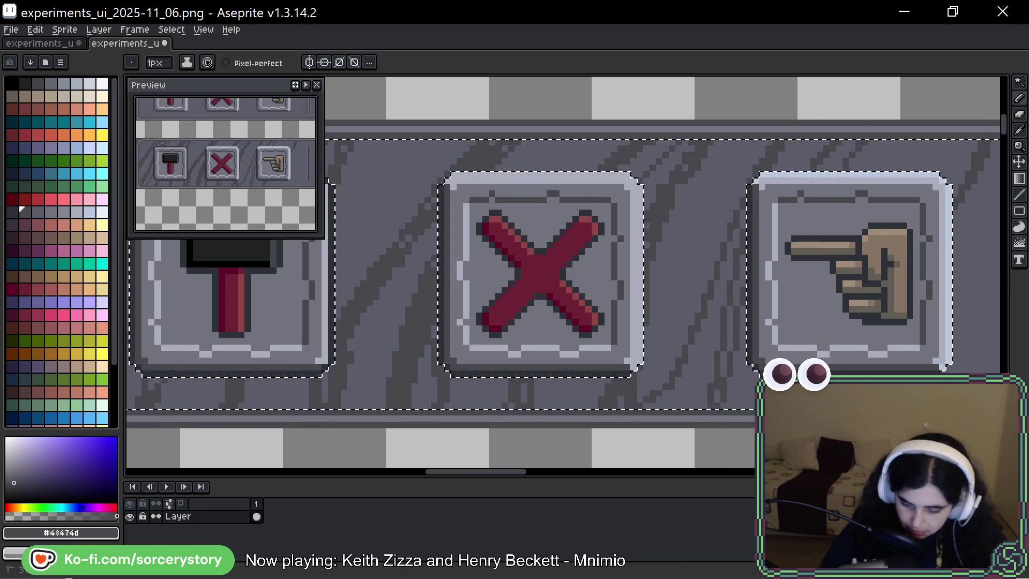
key(space)
drag(917, 311, 584, 348)
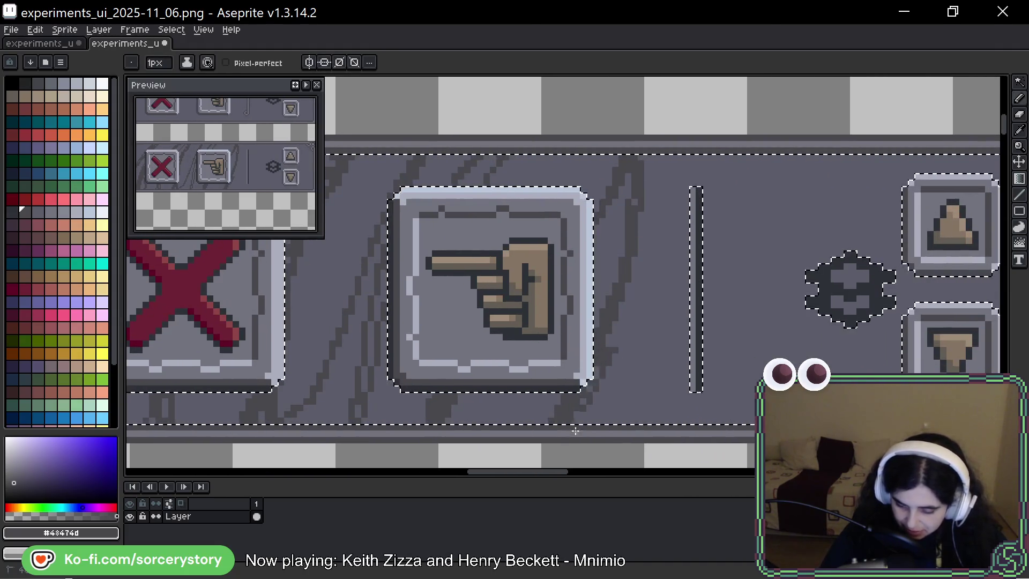
mouse_move(648, 236)
mouse_down()
mouse_move(689, 161)
mouse_move(724, 212)
mouse_up()
mouse_move(742, 321)
mouse_down()
mouse_move(791, 232)
mouse_move(798, 257)
mouse_up()
mouse_move(832, 206)
mouse_down()
mouse_move(765, 311)
mouse_move(499, 376)
mouse_up()
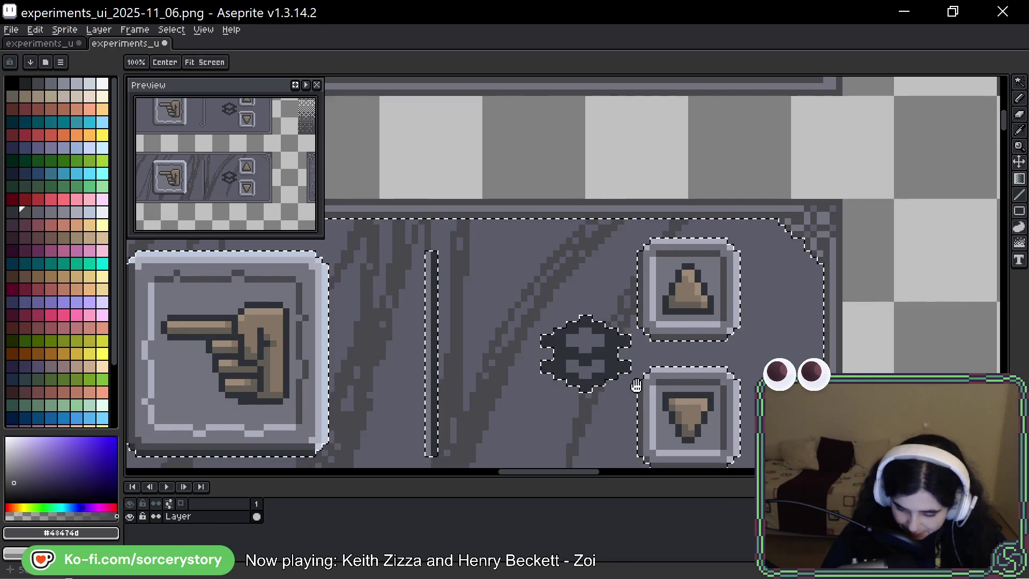
drag(636, 388, 685, 258)
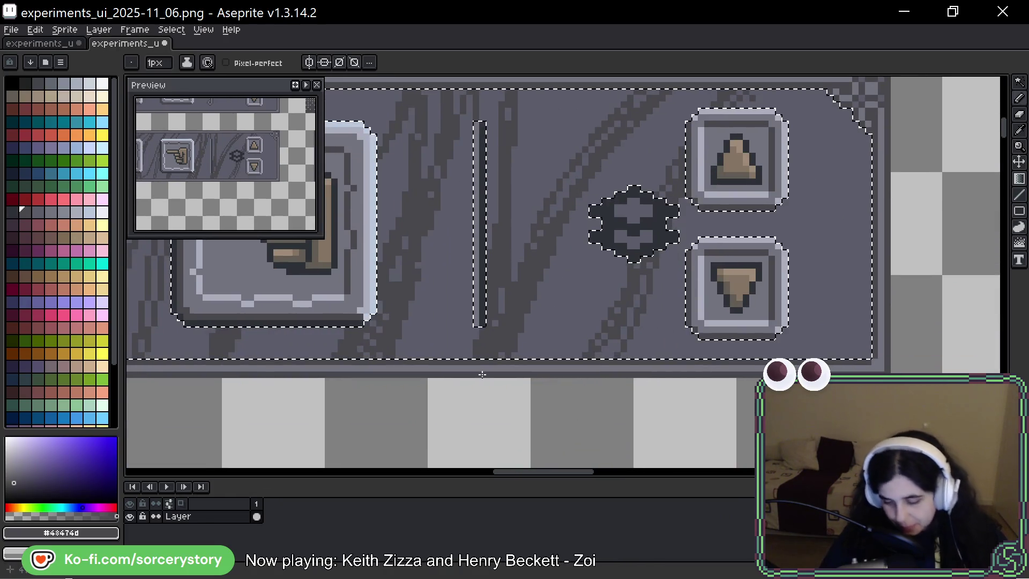
drag(481, 375, 815, 376)
drag(650, 338, 861, 340)
mouse_move(765, 349)
mouse_down()
mouse_move(793, 349)
mouse_move(777, 321)
mouse_up()
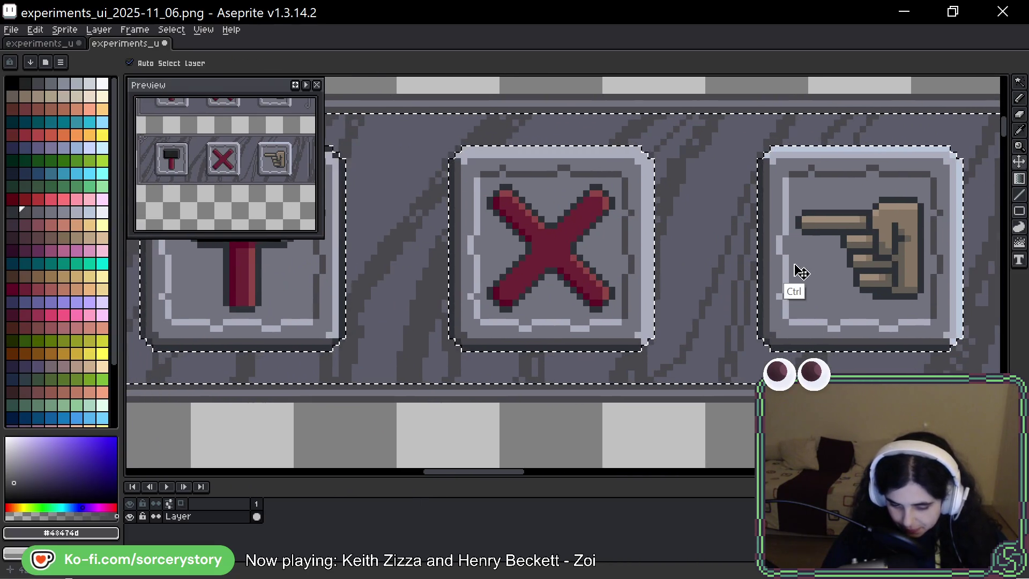
Drop the selection around the button tiles and save the sprite sheet
key(ctrl)
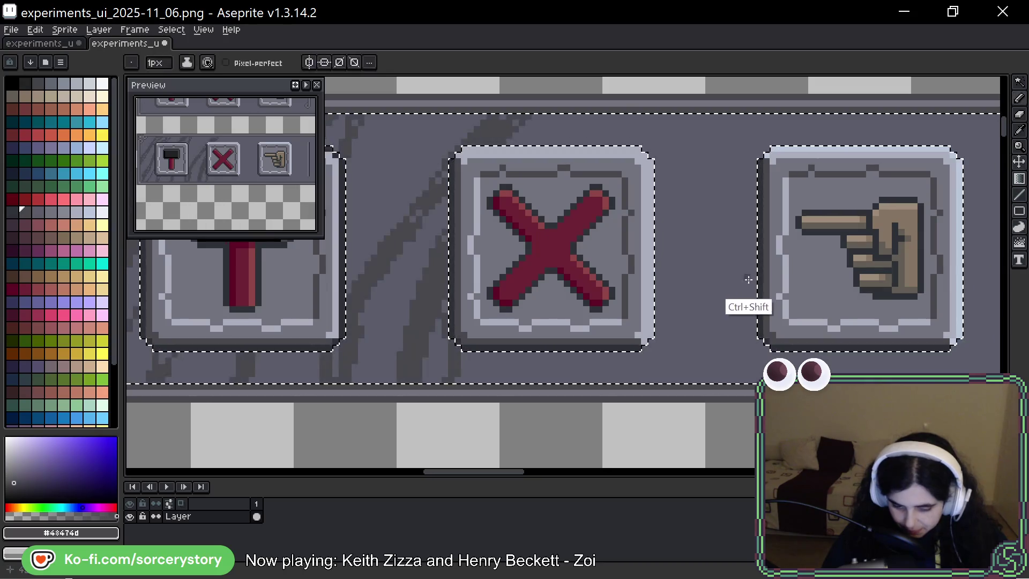
key(ctrl+d)
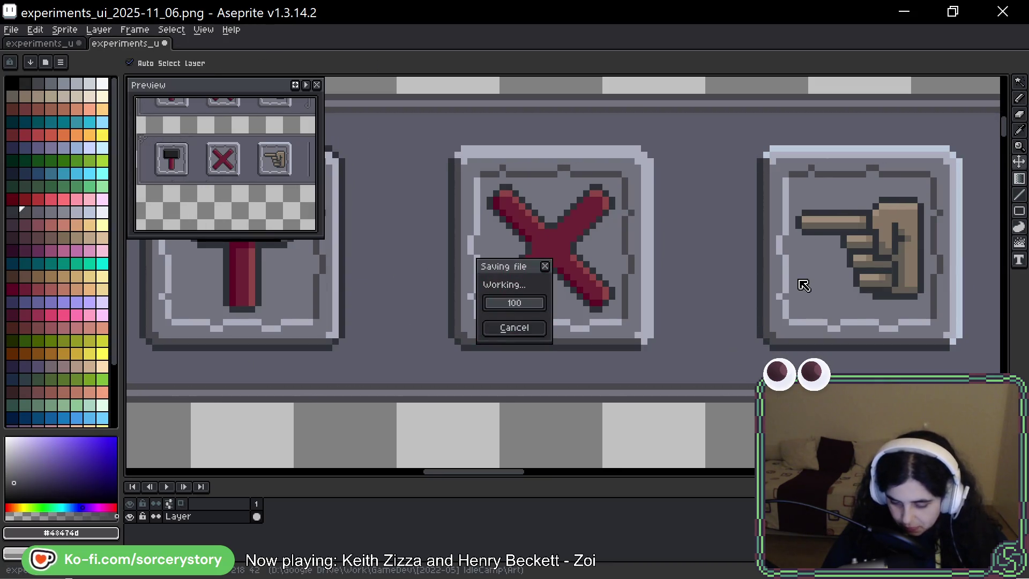
key(b)
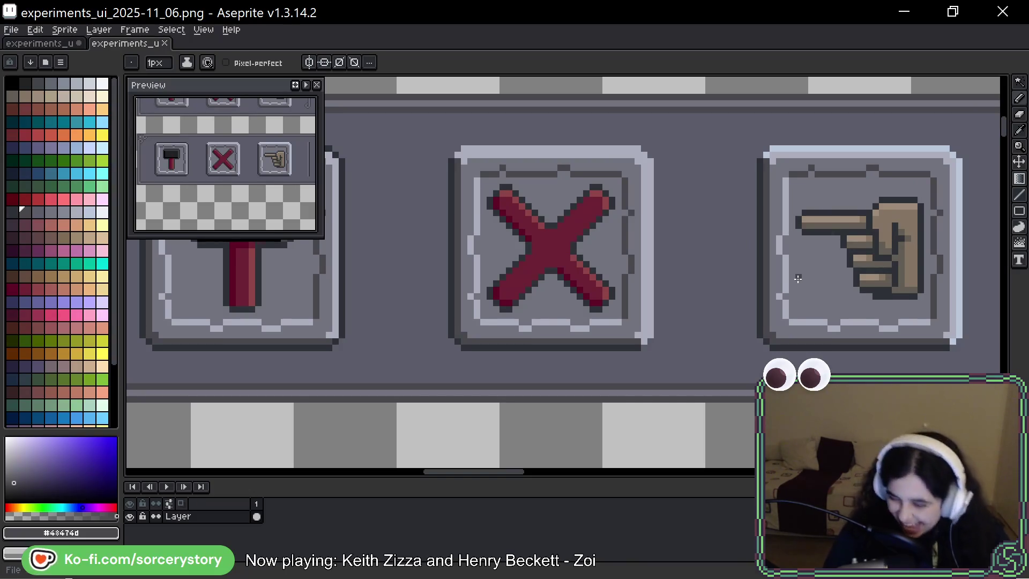
Pan and zoom out to review both toolbar bars, including the arrow buttons
mouse_move(933, 242)
mouse_down()
mouse_move(904, 253)
mouse_move(745, 244)
mouse_move(909, 248)
mouse_move(787, 247)
mouse_move(880, 251)
mouse_move(869, 250)
mouse_up()
drag(821, 322, 793, 280)
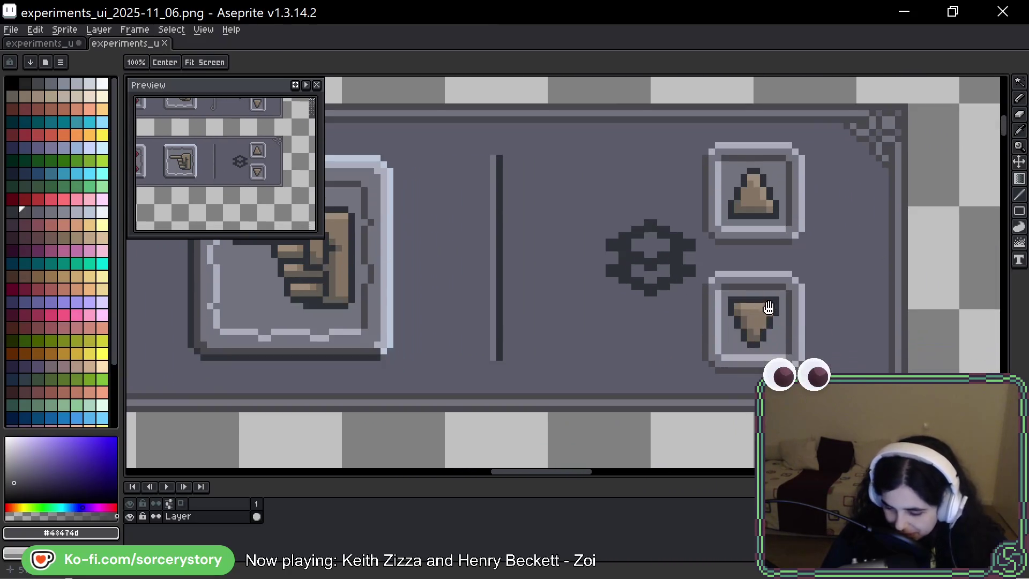
drag(611, 353, 631, 388)
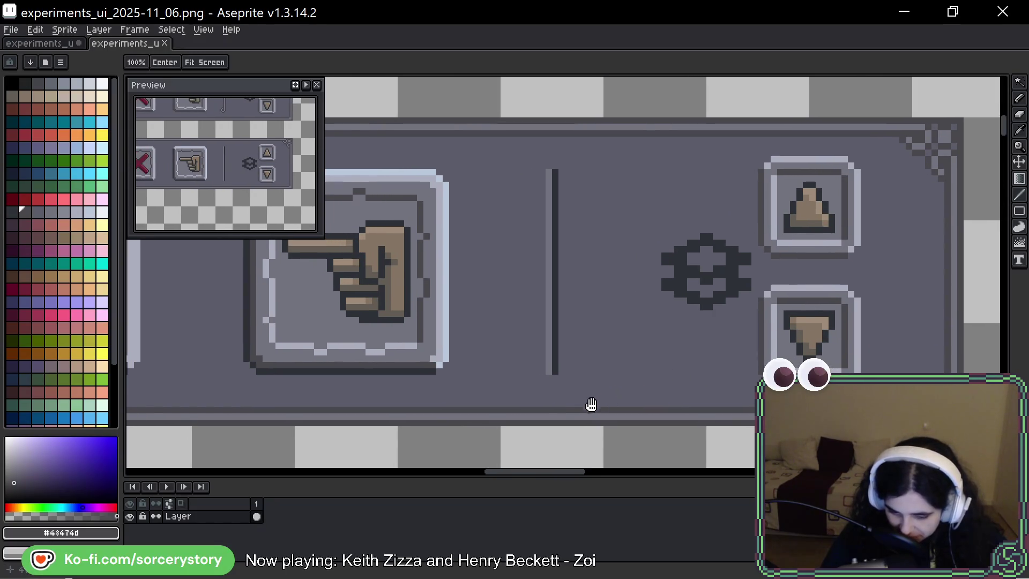
key(b)
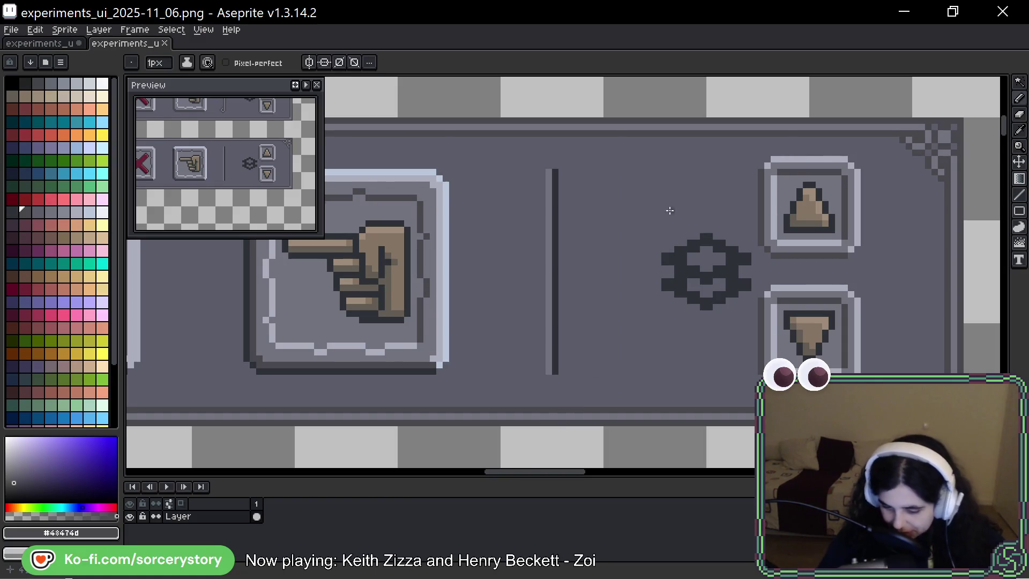
scroll(665, 236, down, 3)
drag(640, 240, 694, 270)
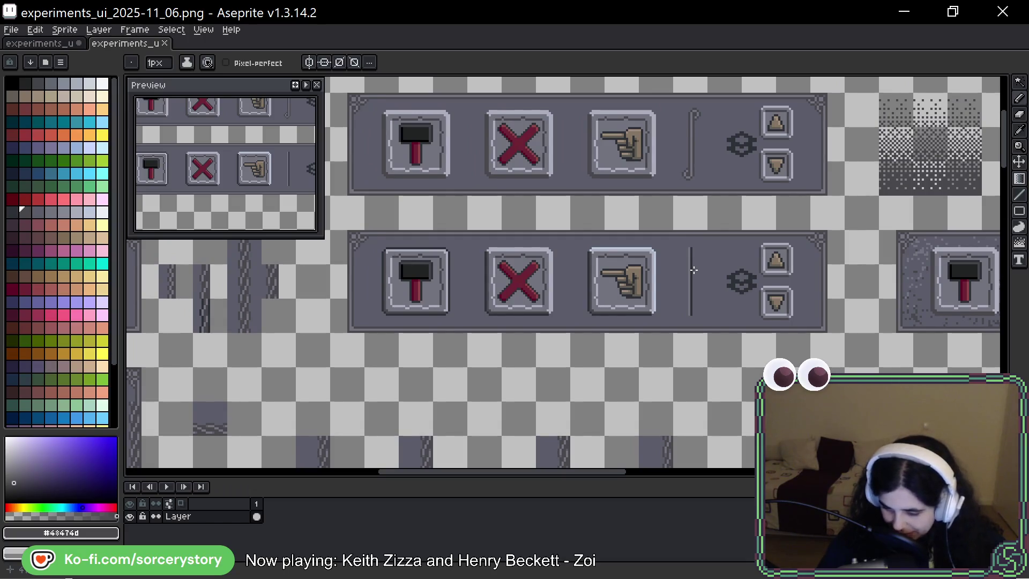
Choose the Rectangular Marquee tool and nudge the view of the toolbar bars
click(1020, 81)
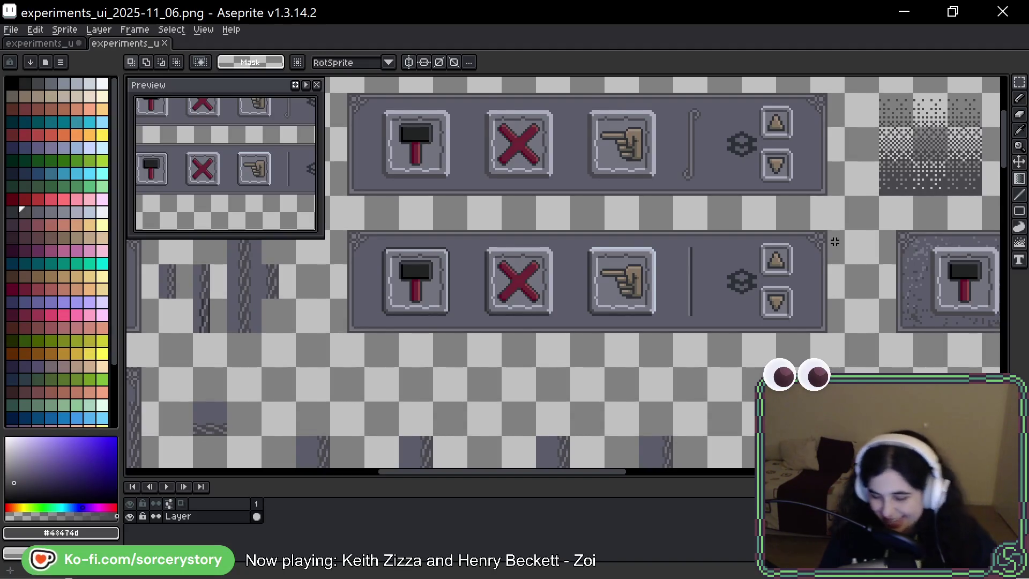
mouse_move(912, 223)
mouse_down()
mouse_move(928, 228)
mouse_move(865, 242)
mouse_up()
Marquee-select the whole upper plain toolbar bar and drag it to the right, to 720,16
key(space)
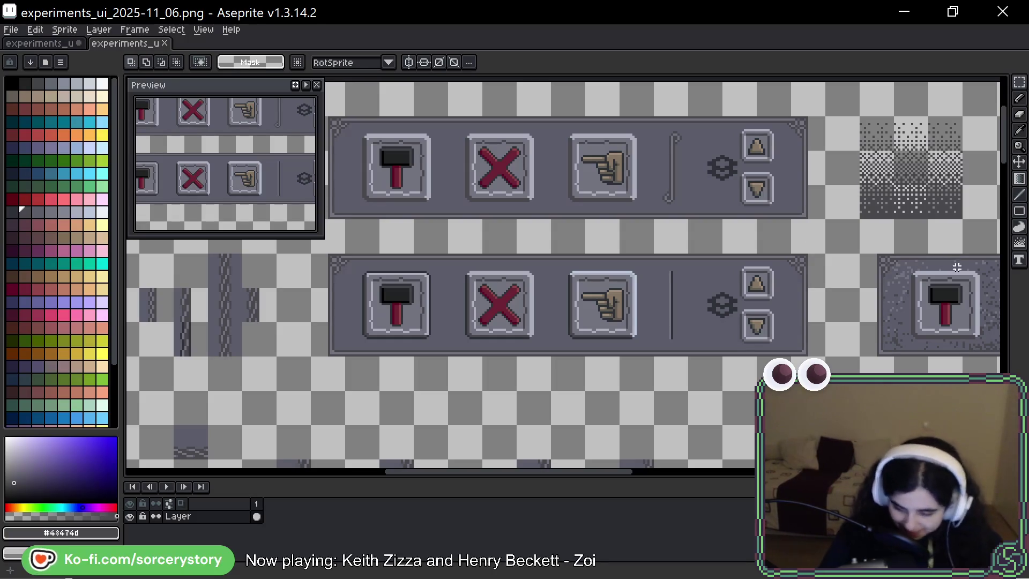
key(space)
mouse_move(955, 248)
mouse_down()
mouse_move(933, 280)
mouse_move(926, 276)
mouse_up()
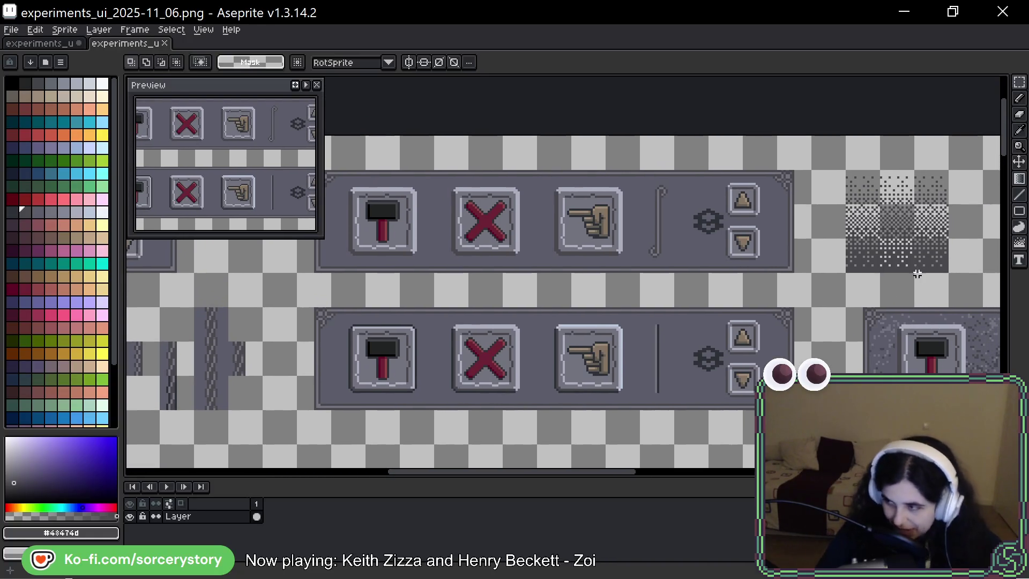
scroll(563, 230, left, 3)
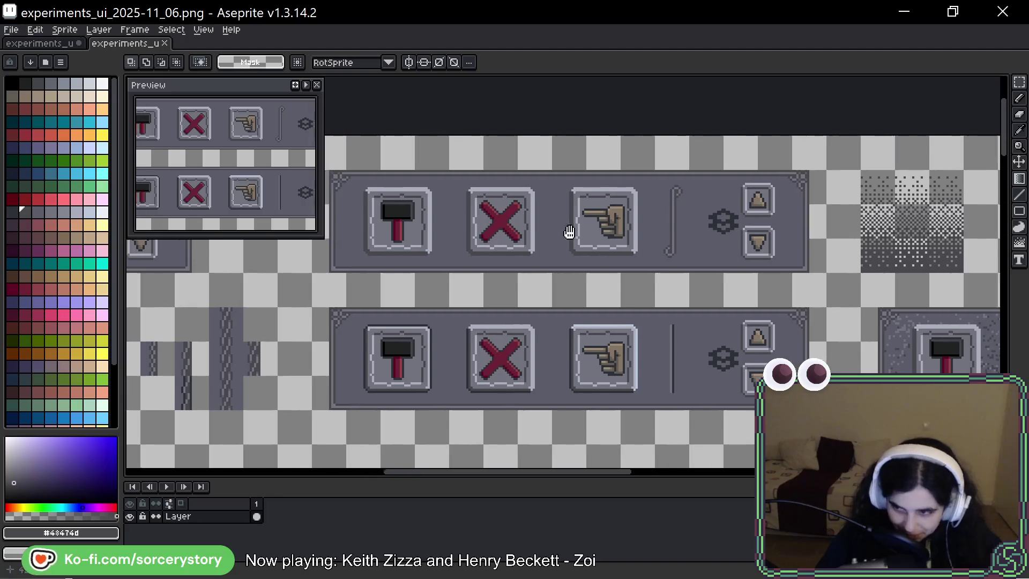
mouse_move(385, 178)
mouse_down()
mouse_move(425, 230)
mouse_move(494, 264)
mouse_move(850, 257)
mouse_up()
mouse_move(625, 235)
mouse_down()
mouse_move(879, 218)
mouse_move(1007, 236)
mouse_move(529, 230)
mouse_up()
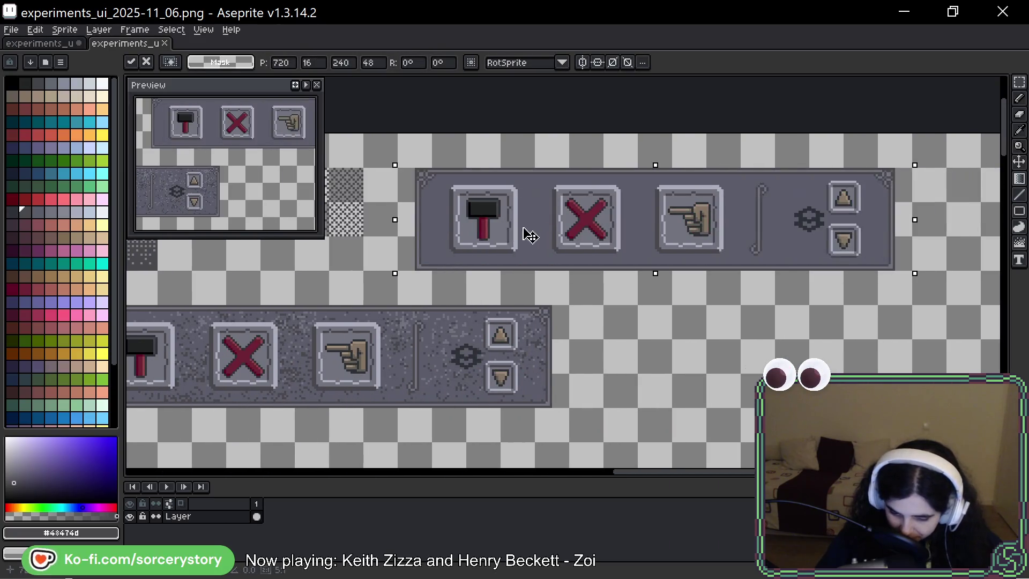
Commit the bar's position, then reselect it and shift it slightly left
key(ctrl+d)
scroll(454, 182, up, 2)
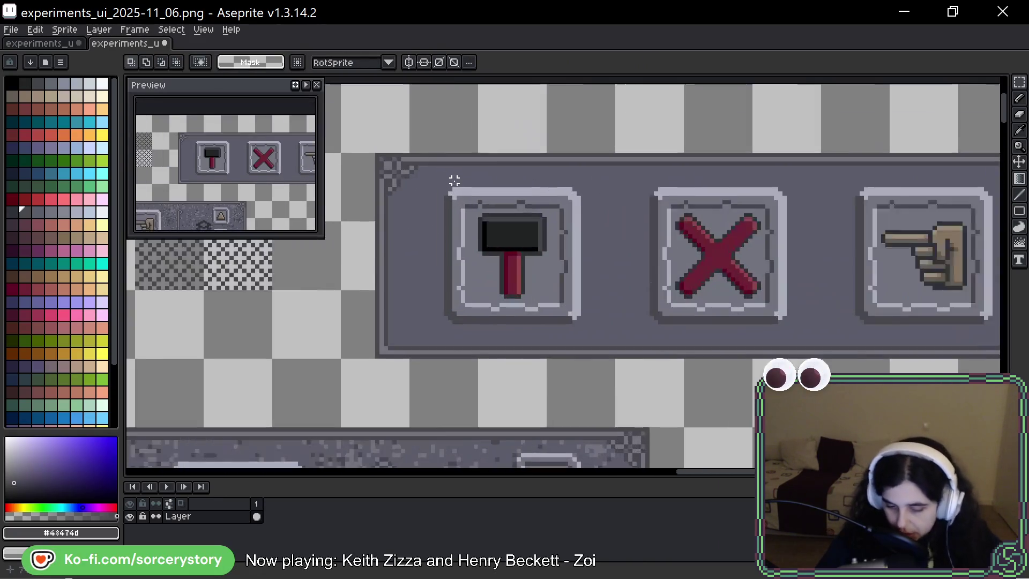
mouse_move(342, 154)
mouse_down()
mouse_move(407, 218)
mouse_move(998, 278)
mouse_move(896, 321)
mouse_move(809, 333)
mouse_up()
scroll(998, 279, up, 1)
scroll(896, 322, down, 1)
scroll(754, 281, up, 1)
drag(669, 288, 635, 285)
key(ctrl+d)
Move the bar's right end and then a blank grey strip over the hammer button
scroll(721, 267, down, 2)
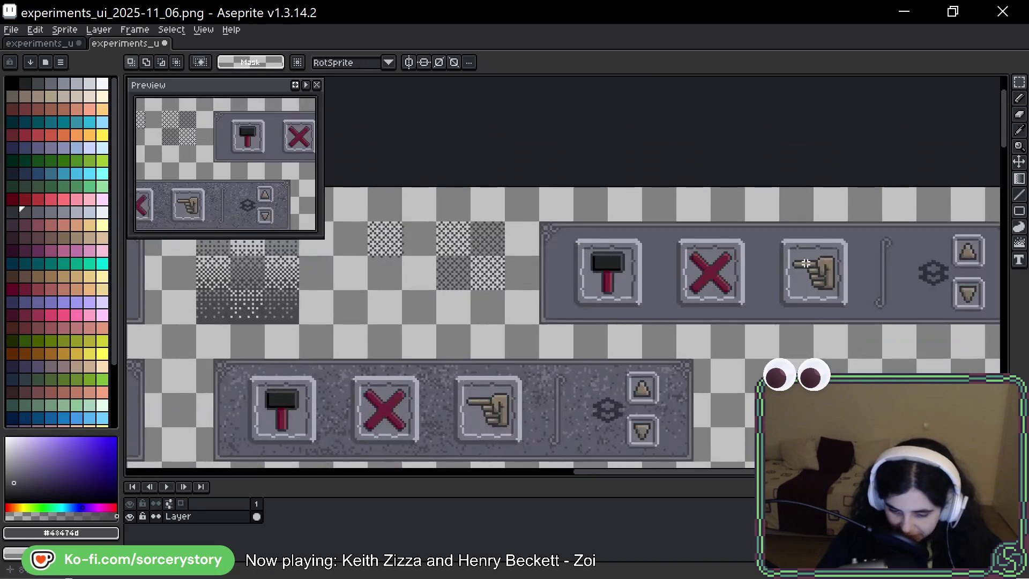
scroll(622, 264, right, 4)
drag(660, 188, 764, 326)
mouse_move(729, 188)
mouse_down()
mouse_move(764, 291)
mouse_move(764, 326)
mouse_up()
drag(756, 258, 368, 260)
key(ctrl+d)
scroll(377, 276, left, 2)
mouse_move(482, 219)
mouse_down()
mouse_move(501, 236)
mouse_move(522, 327)
mouse_up()
drag(516, 270, 435, 270)
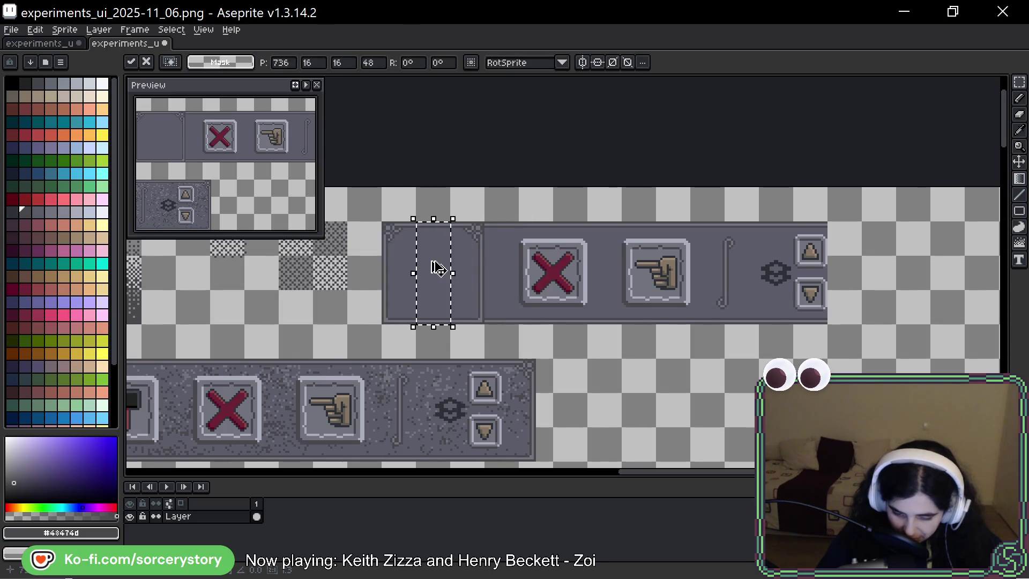
key(ctrl+d)
Delete the X and hand section and move the remaining 48×48 grey tile to 816,16
drag(505, 236, 766, 291)
key(Delete)
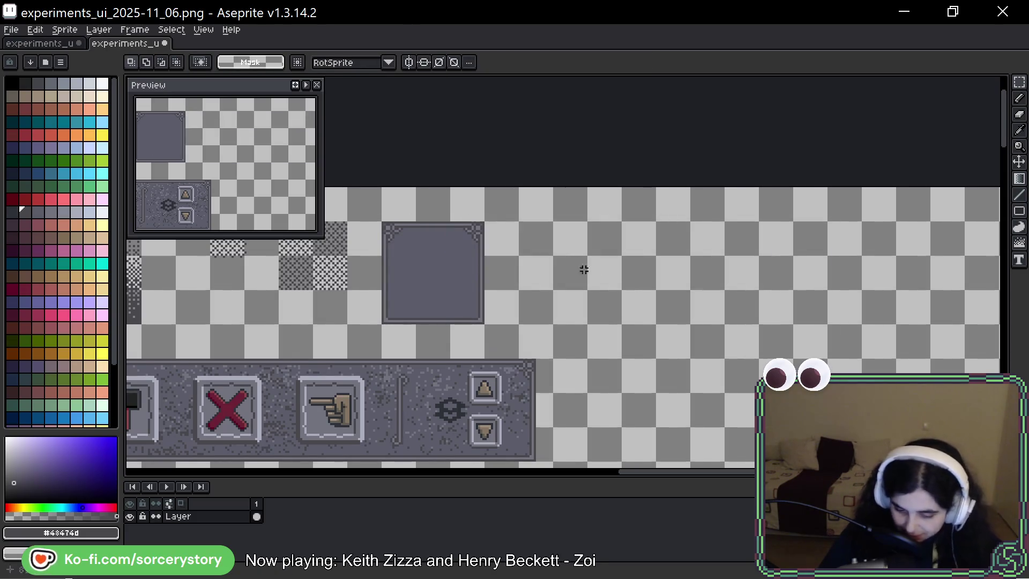
scroll(604, 268, left, 4)
mouse_move(568, 221)
mouse_down()
mouse_move(650, 284)
mouse_move(674, 328)
mouse_up()
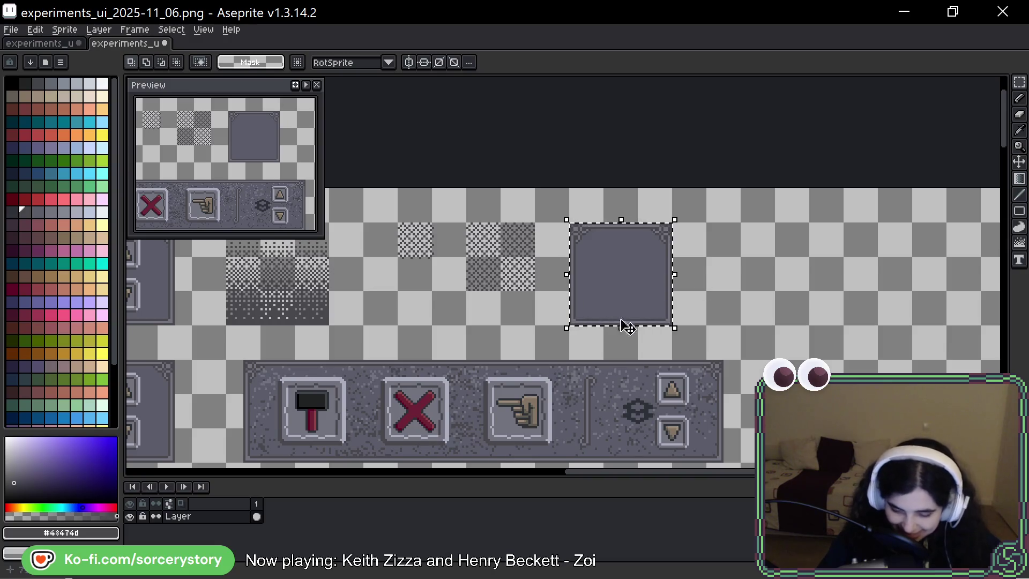
mouse_move(620, 268)
mouse_down()
mouse_move(892, 285)
mouse_move(671, 271)
mouse_move(702, 459)
mouse_move(632, 248)
mouse_move(645, 237)
mouse_move(661, 259)
mouse_move(613, 241)
mouse_up()
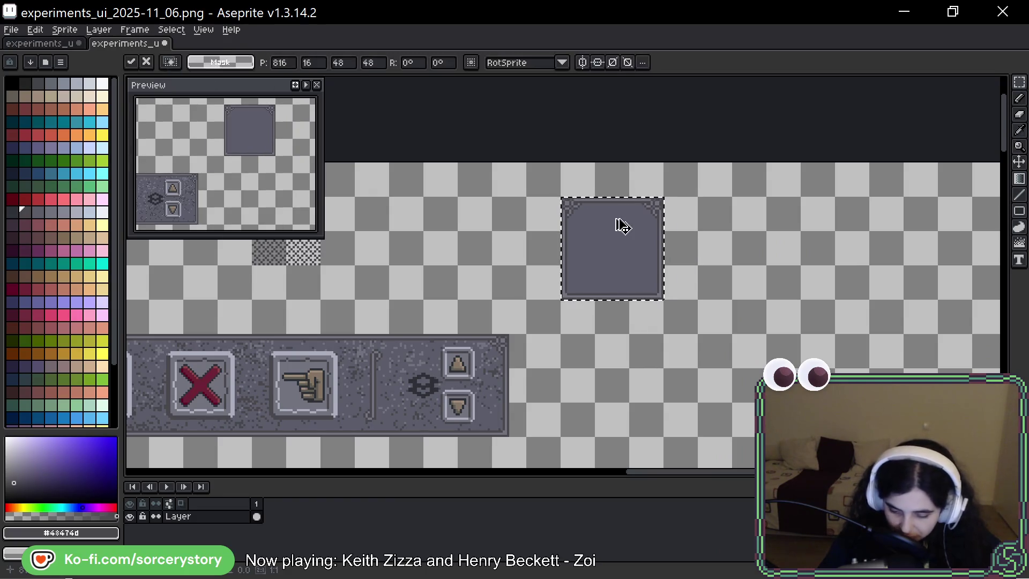
key(ctrl+d)
scroll(505, 283, down, 5)
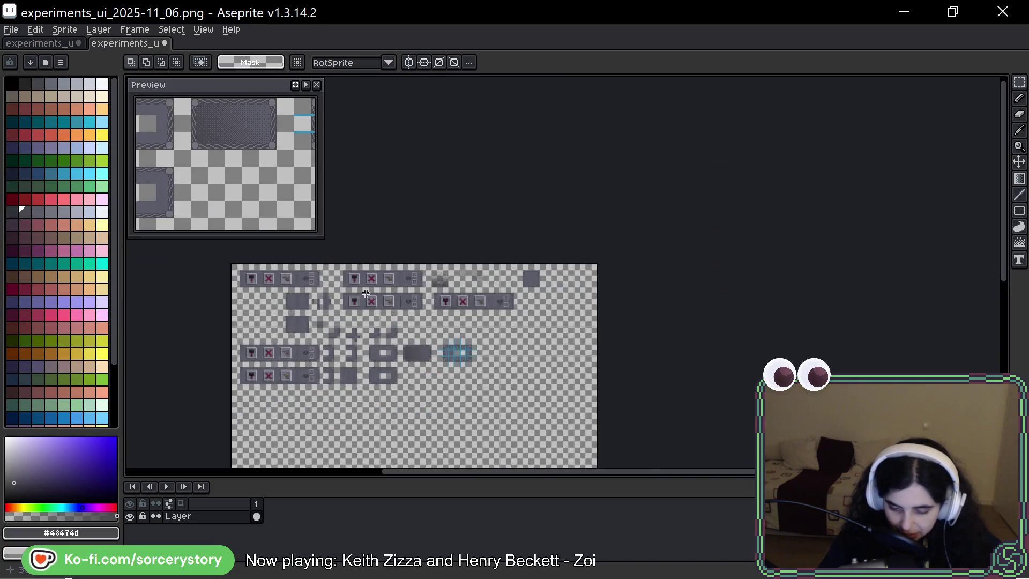
scroll(321, 297, left, 3)
scroll(476, 294, up, 5)
mouse_move(331, 326)
mouse_down()
mouse_move(368, 226)
mouse_move(439, 200)
mouse_move(442, 209)
mouse_move(189, 292)
mouse_up()
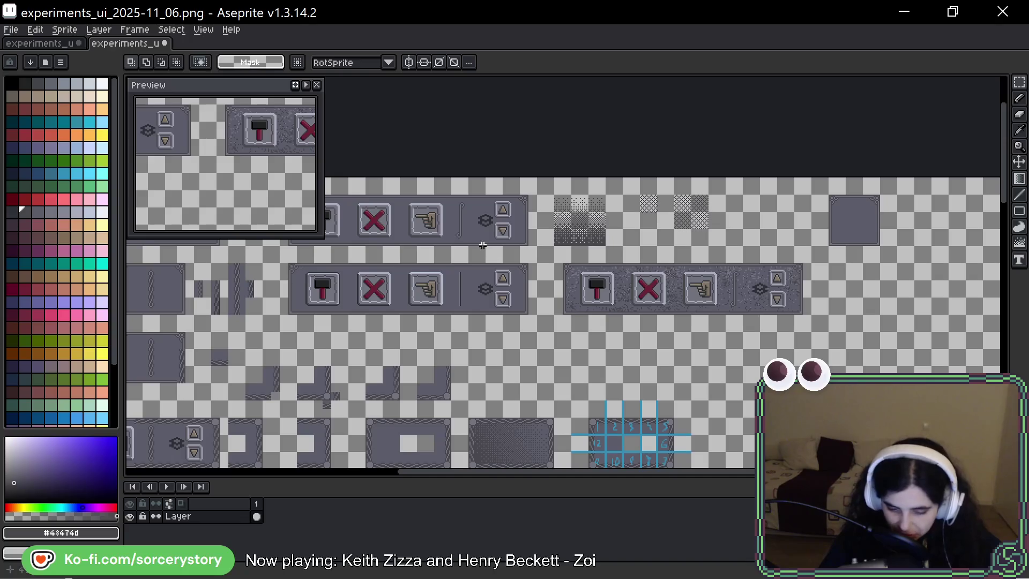
drag(354, 307, 509, 225)
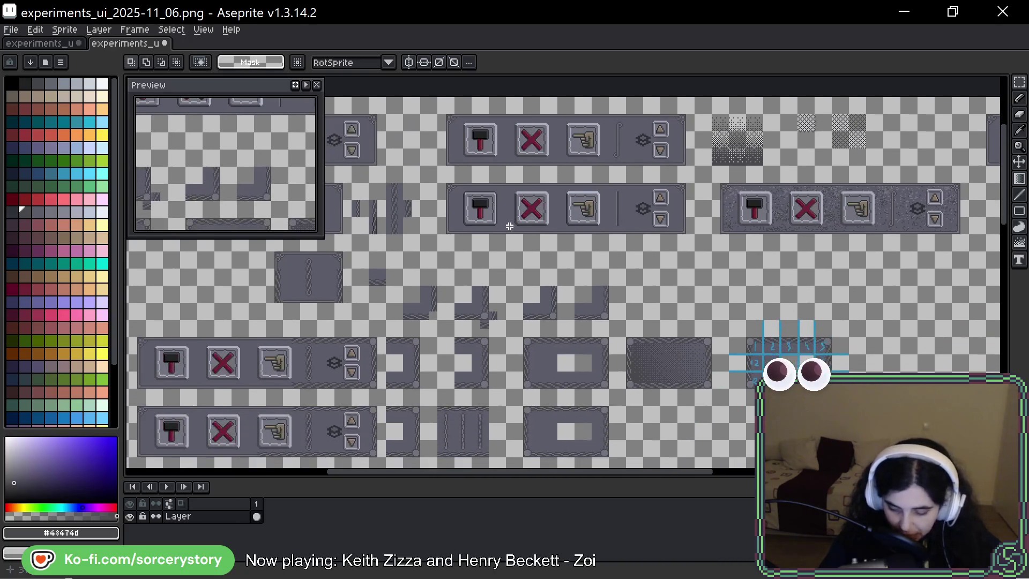
mouse_move(621, 394)
mouse_down()
mouse_move(607, 287)
mouse_move(793, 291)
mouse_move(656, 338)
mouse_up()
drag(855, 269, 569, 355)
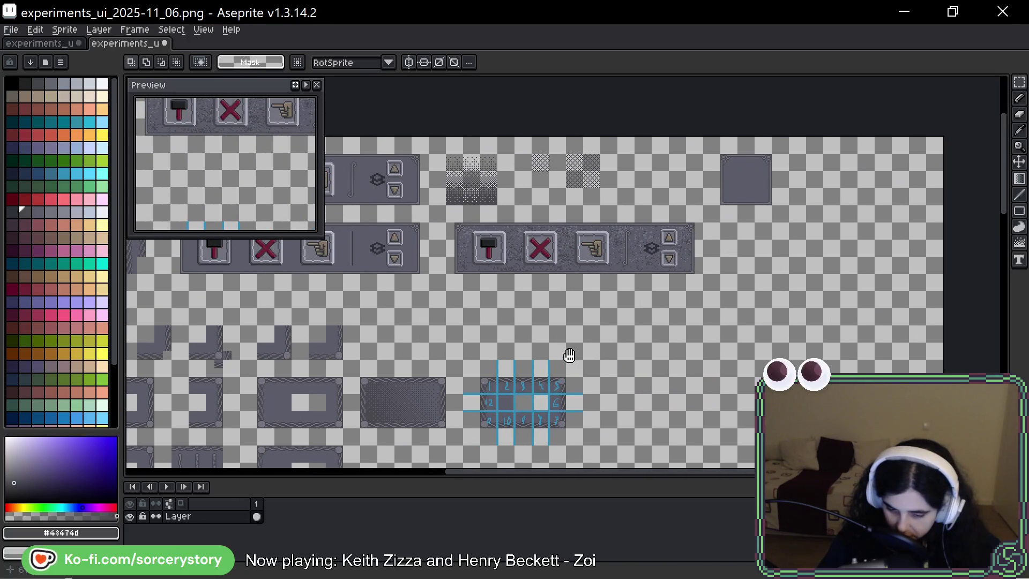